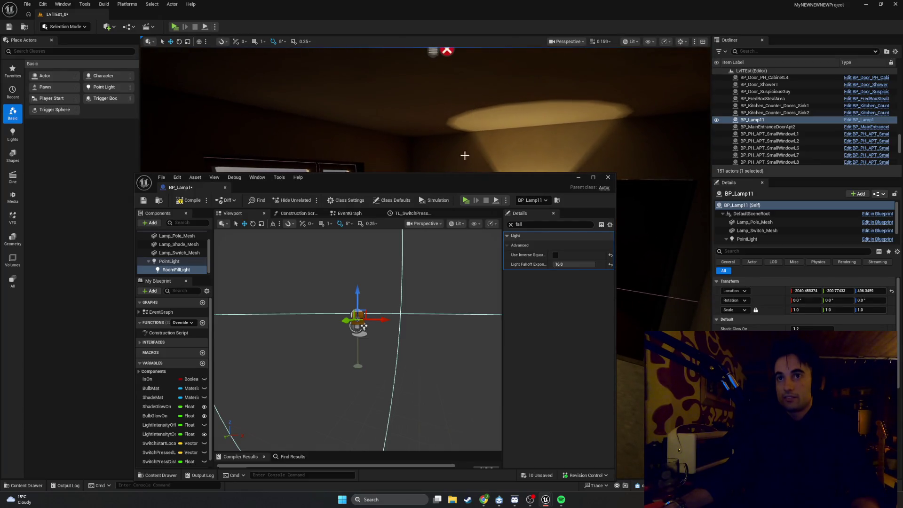
Try a Light Falloff Exponent of 1000.0, then undo it back to 8.0.
key("shift+super+Left")
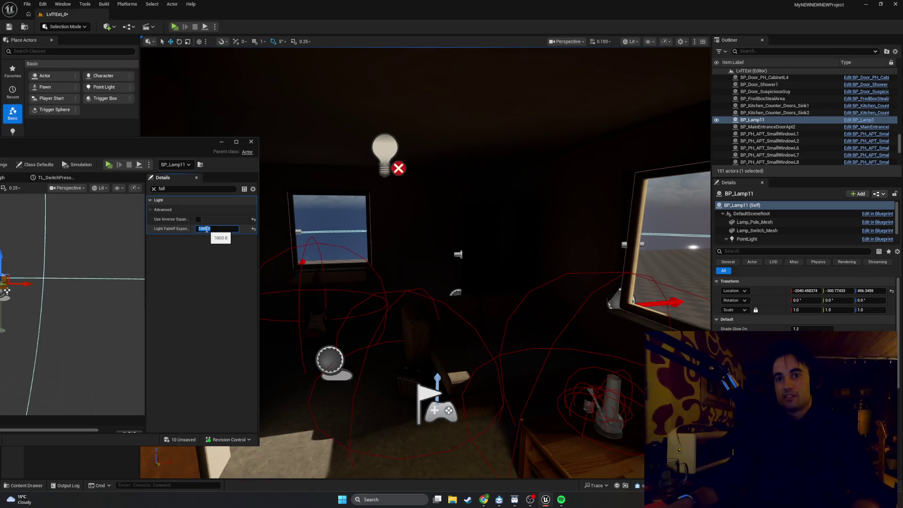
key("Return")
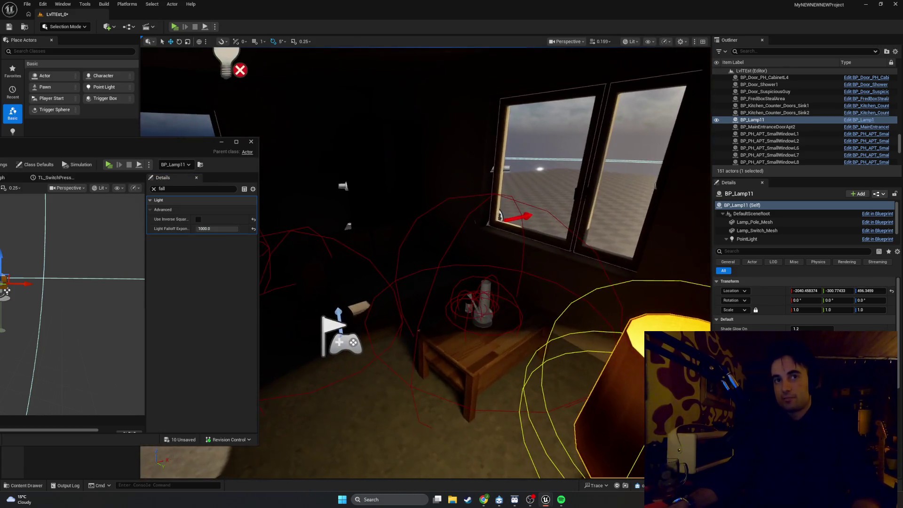
left_click_drag(120, 152, 430, 144)
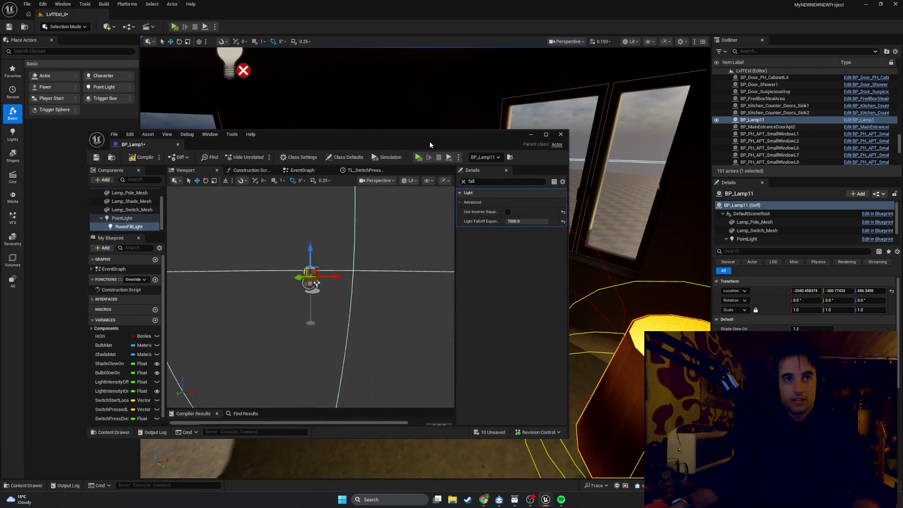
key("ctrl+z")
key("ctrl+z")
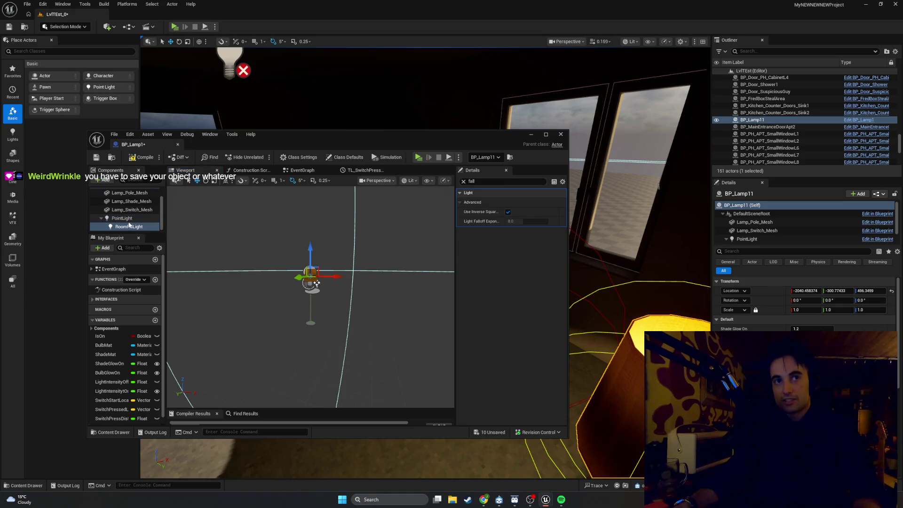
Turn off Use Inverse Squared Falloff on the PointLight and check the lamp in the level.
left_click(129, 223)
left_click(508, 212)
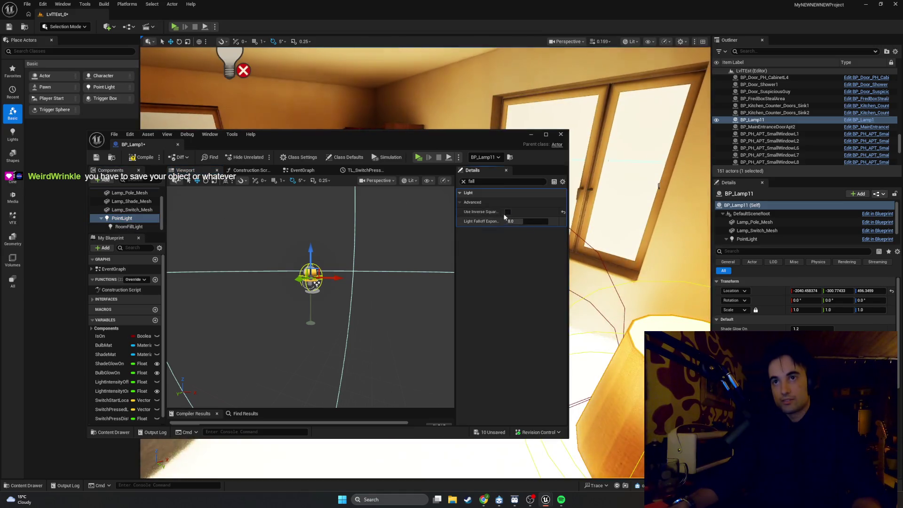
left_click_drag(249, 145, 8, 164)
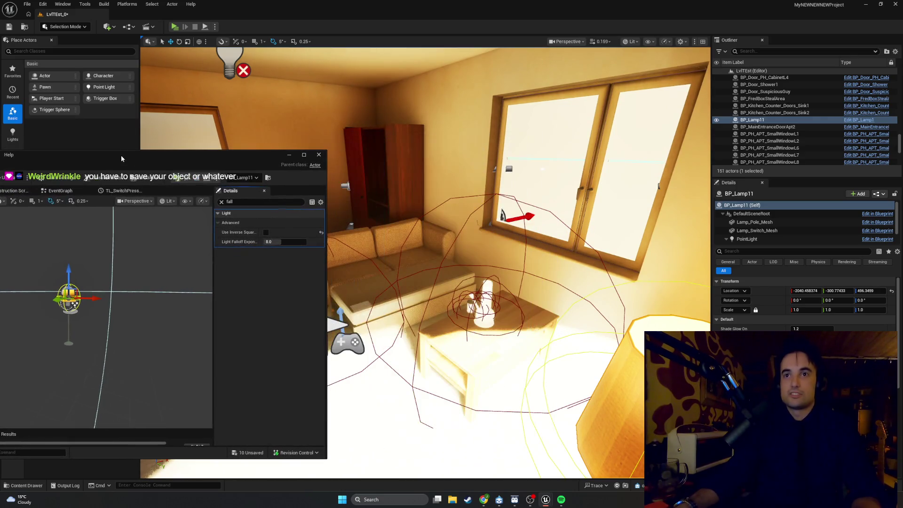
key("f")
scroll(425, 263, "down", 5)
mouse_move(425, 263)
left_mouse_down()
mouse_move(471, 235)
mouse_move(333, 179)
left_mouse_up()
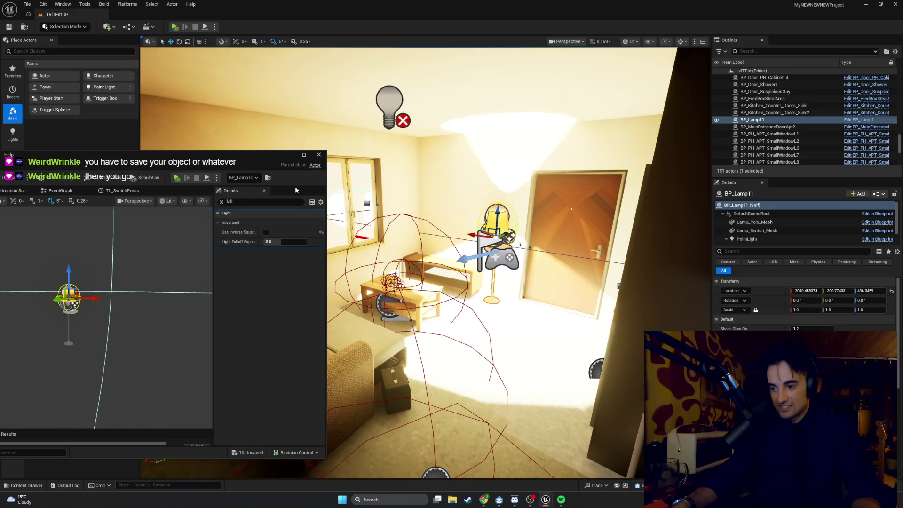
Try falloff exponents 2.0 and 16.0, then reset it to the default 8.0.
left_click_drag(274, 242, 269, 241)
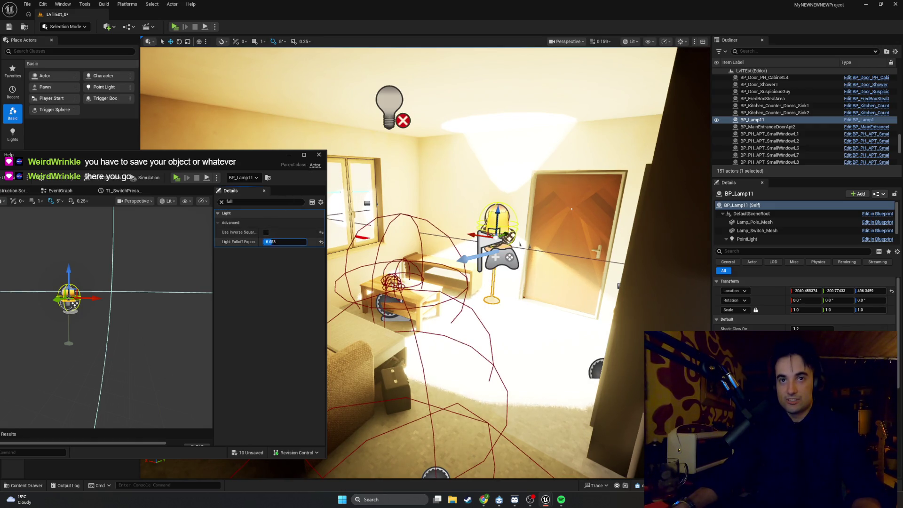
type("2")
key("Return")
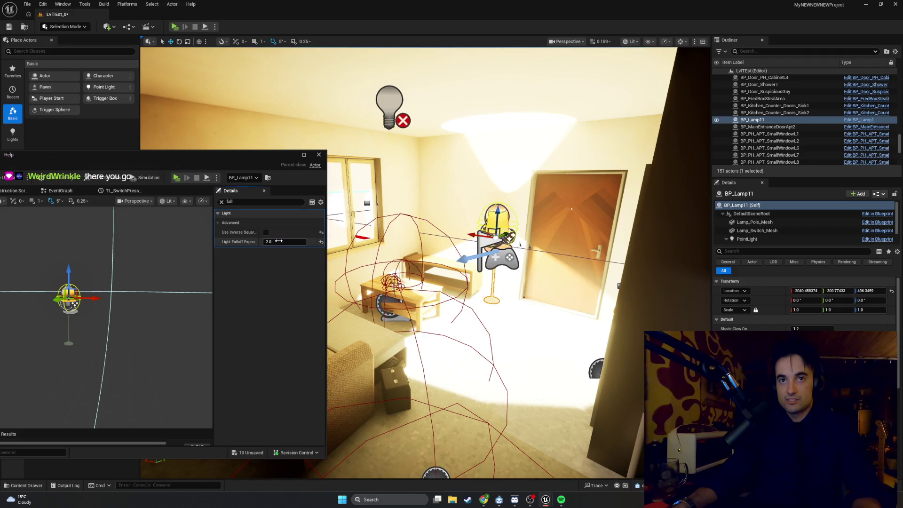
left_click_drag(278, 241, 280, 241)
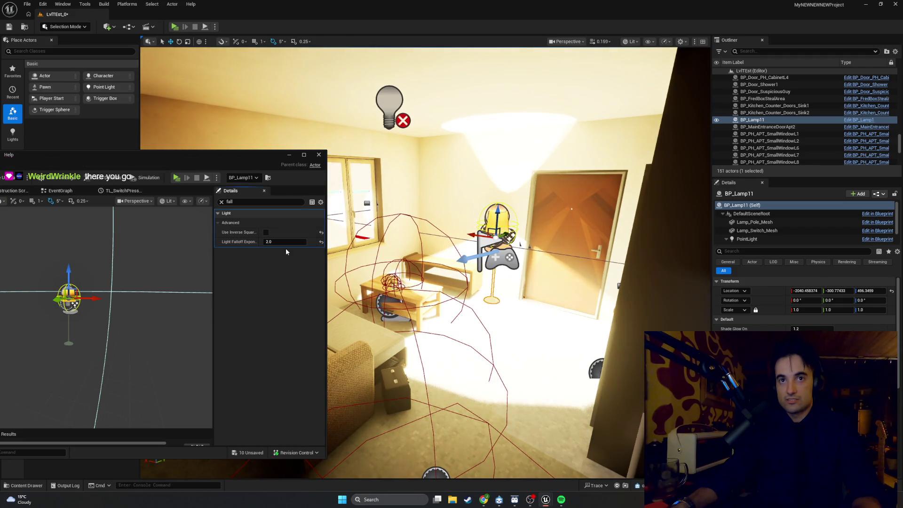
left_click(322, 242)
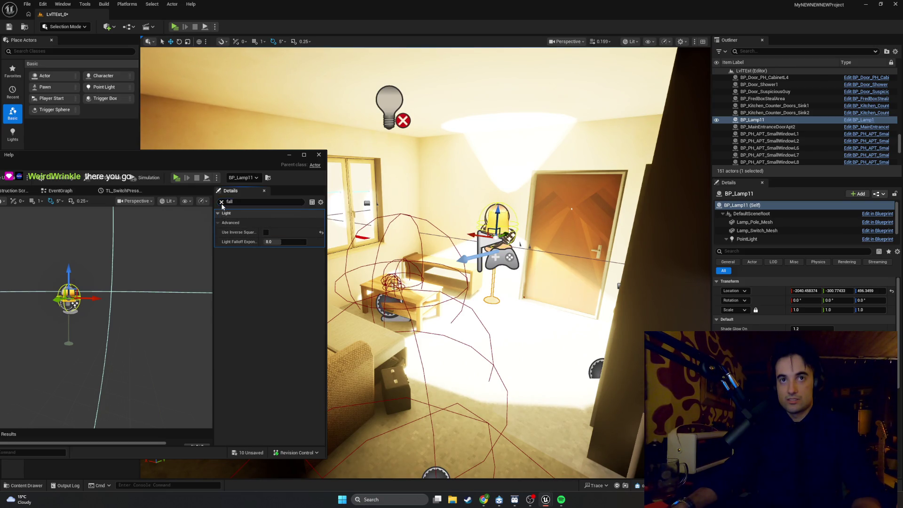
Clear the Details filter, try intensities 400 and 100, then settle on Intensity 5.0 with Indirect Lighting 2.0.
left_click(221, 203)
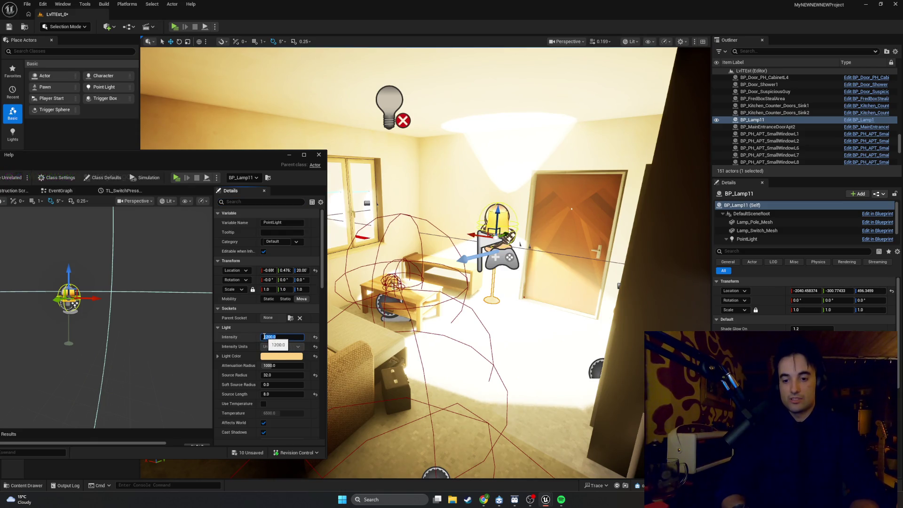
key("Return")
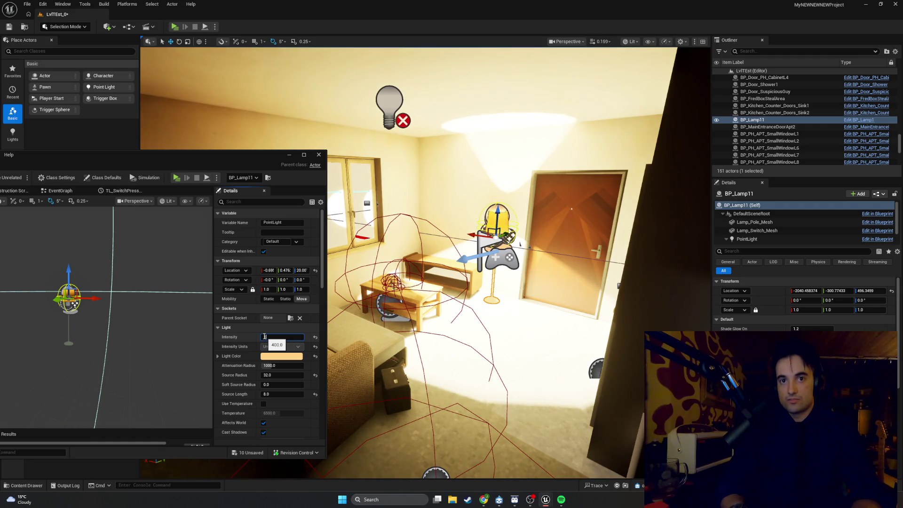
type("100")
key("Return")
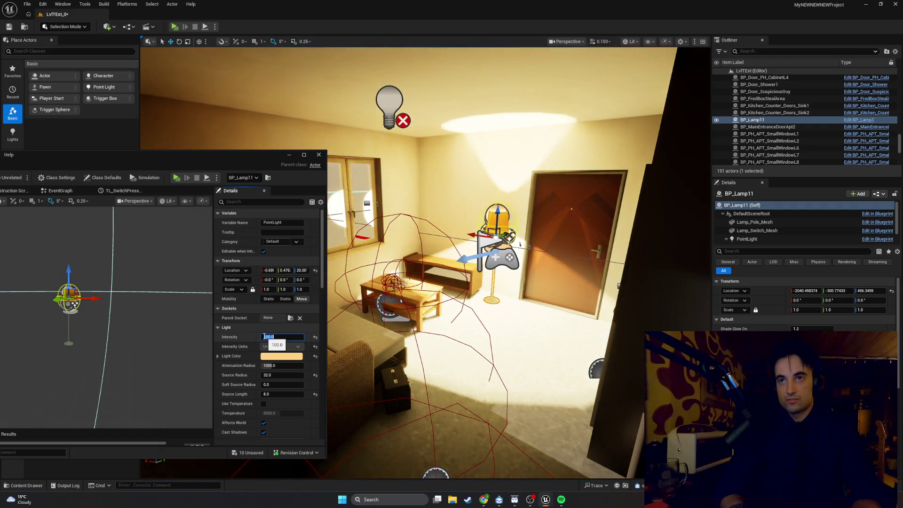
type("99.0")
left_click_drag(325, 282, 336, 333)
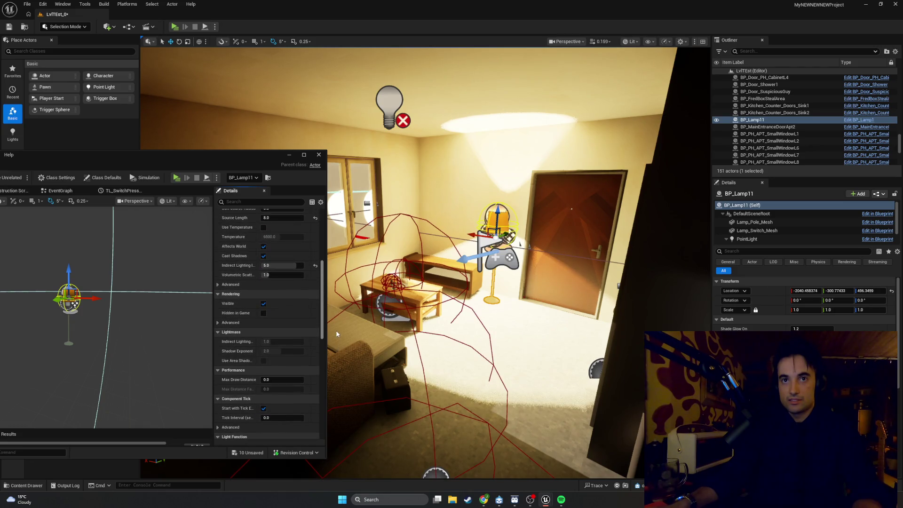
scroll(297, 309, "up", 2)
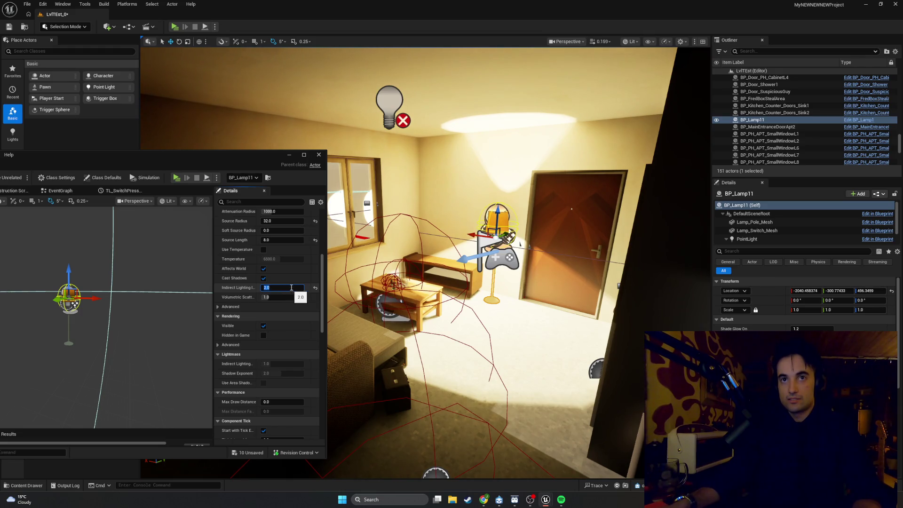
scroll(283, 263, "up", 10)
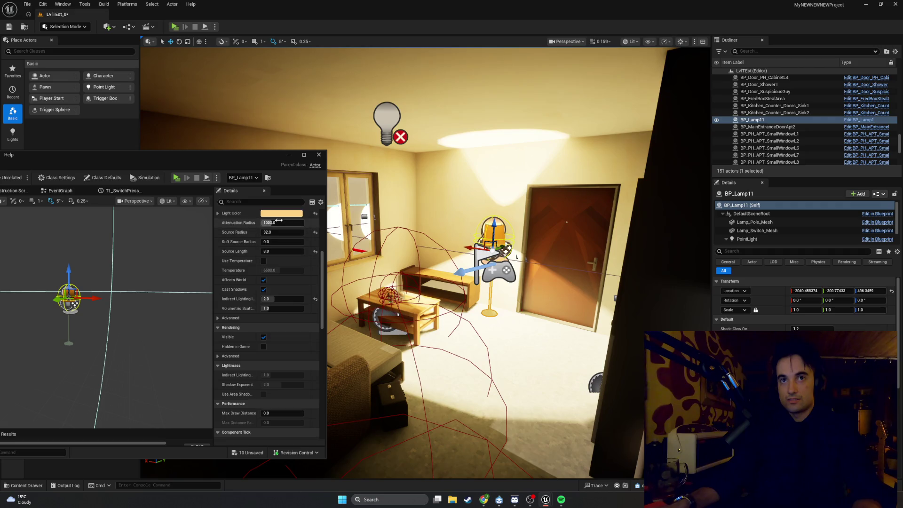
type("5")
key("Return")
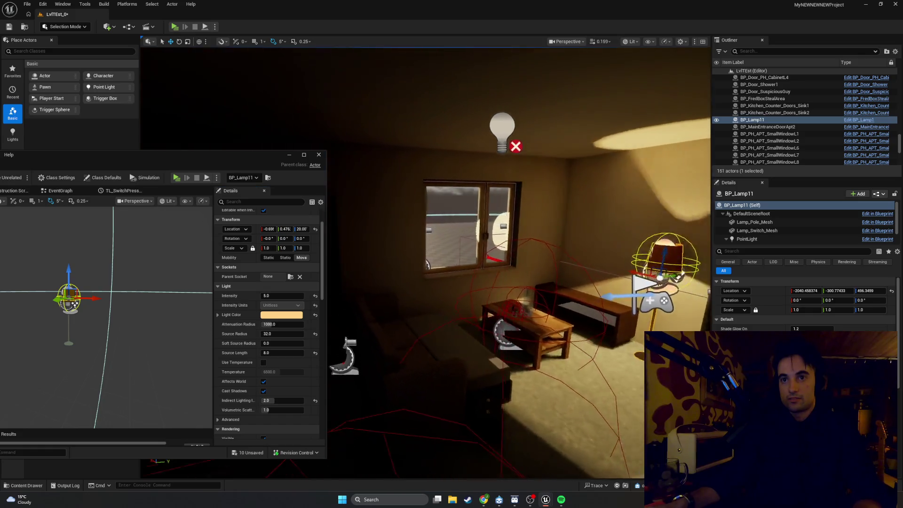
mouse_move(470, 282)
left_mouse_down()
mouse_move(503, 277)
mouse_move(306, 309)
left_mouse_up()
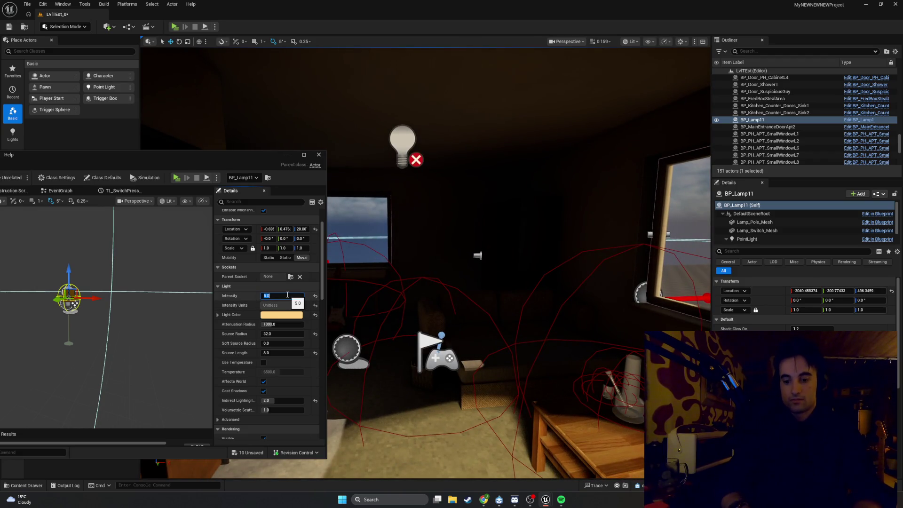
type("20")
type(".")
Try point light intensities of 20, 30, 40 and 50.
key("Return")
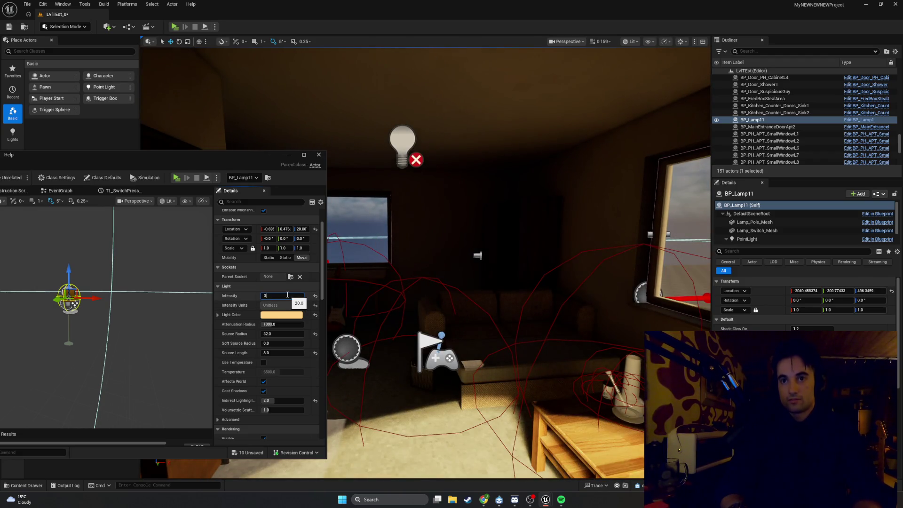
type("0")
key("Return")
type("40")
key("Return")
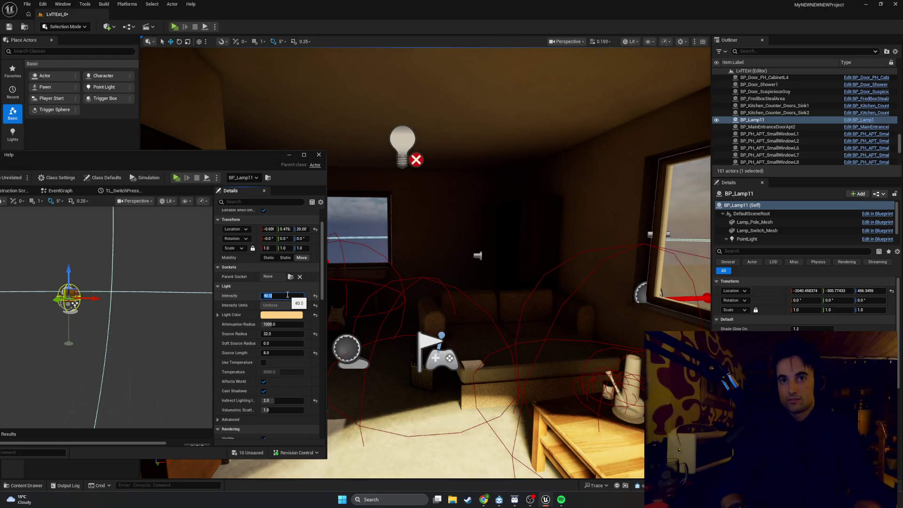
type("0")
key("Return")
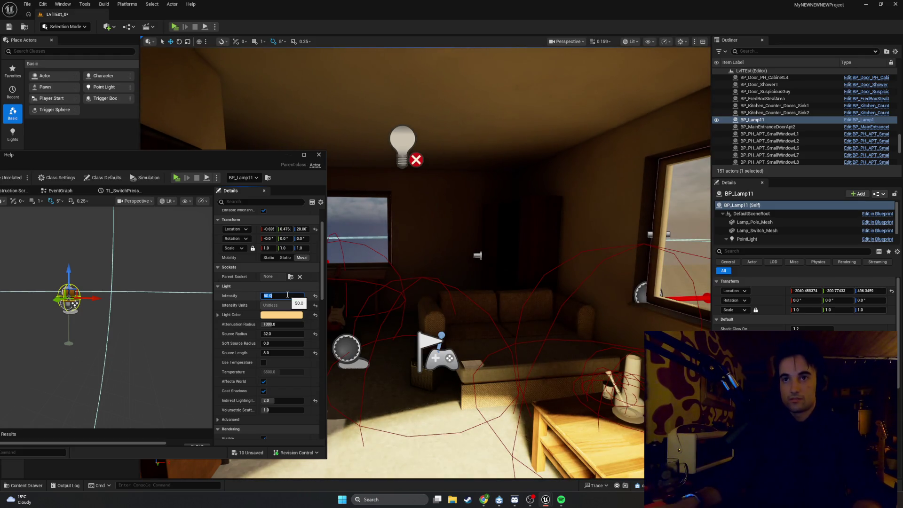
Frame the lamp in the viewport and set the intensity to 10.0.
key("f")
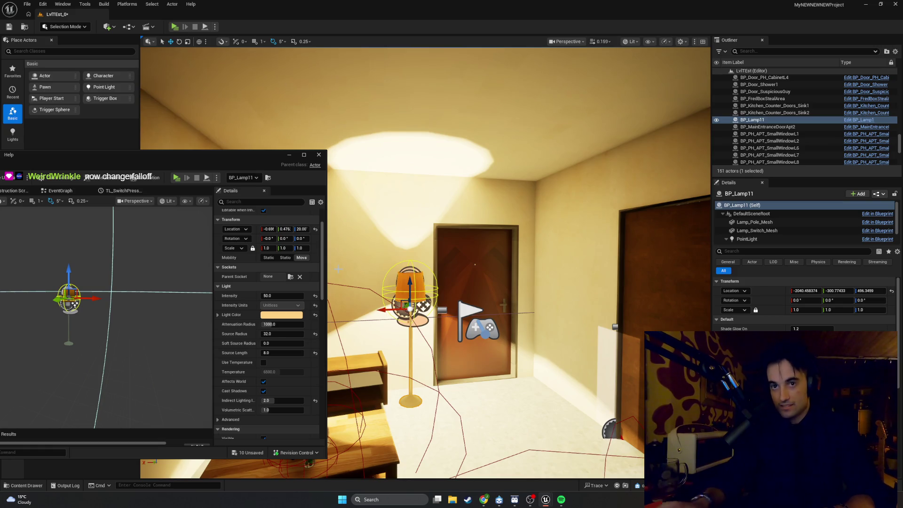
scroll(253, 324, "down", 8)
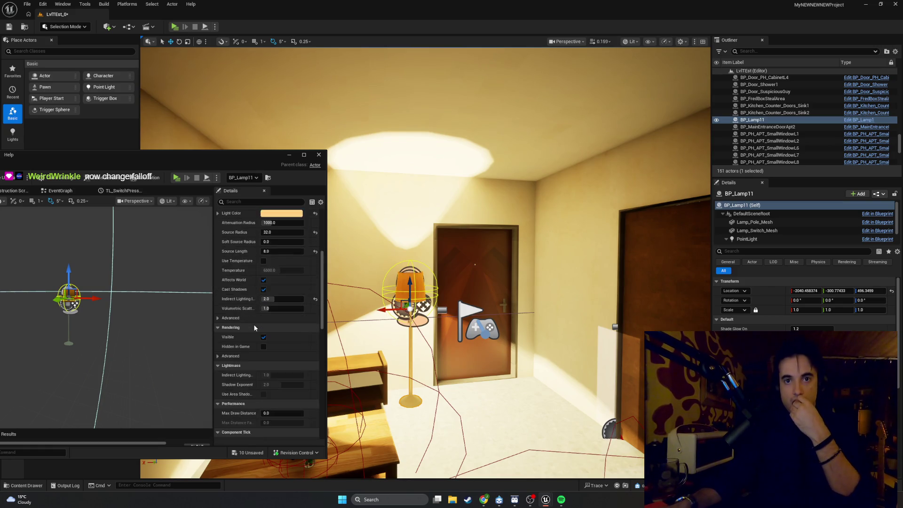
scroll(253, 323, "down", 2)
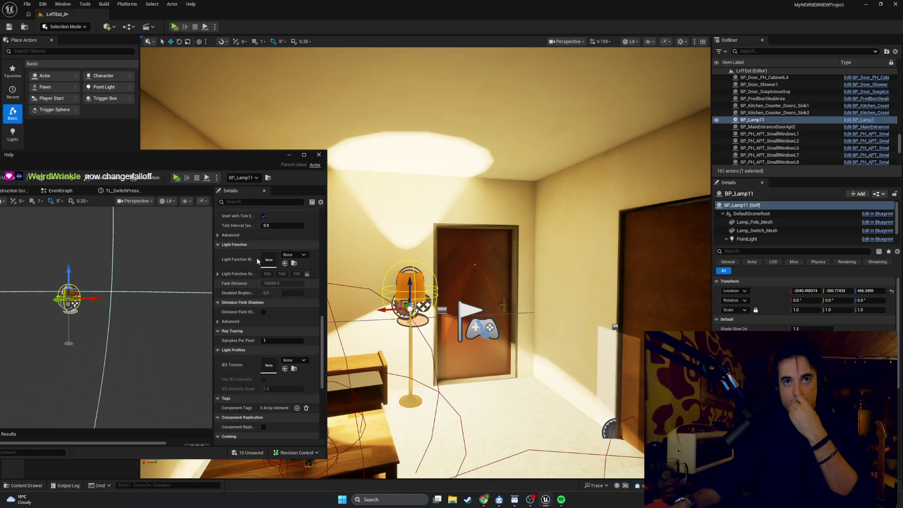
scroll(257, 261, "up", 8)
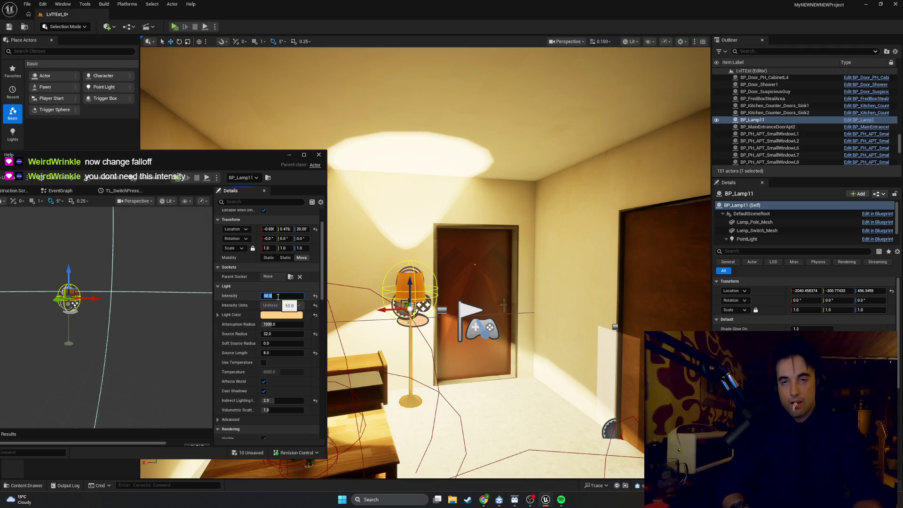
type("10")
key("Return")
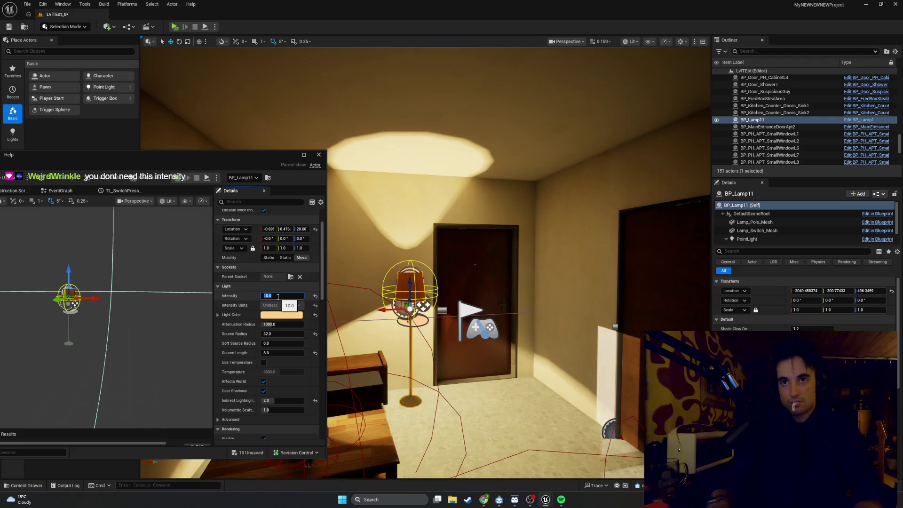
mouse_move(409, 350)
left_mouse_down()
mouse_move(385, 344)
mouse_move(507, 352)
mouse_move(414, 324)
left_mouse_up()
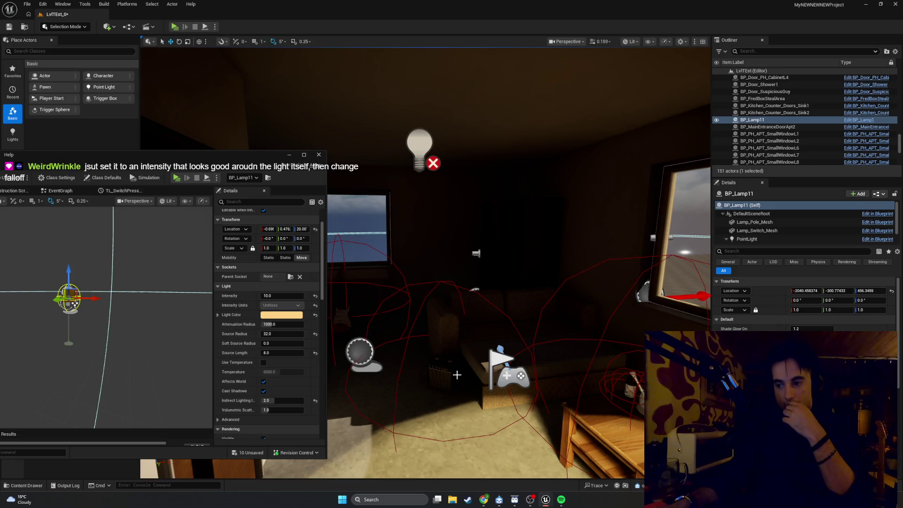
Frame BP_Lamp11 with F and orbit around it, looking toward the window and dark corner.
key("f")
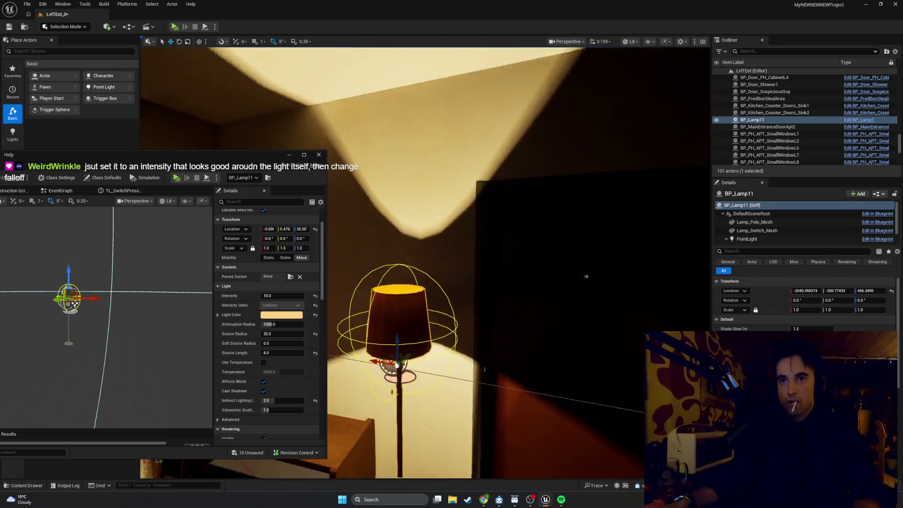
mouse_move(397, 365)
left_mouse_down()
mouse_move(400, 392)
mouse_move(447, 393)
mouse_move(451, 377)
left_mouse_up()
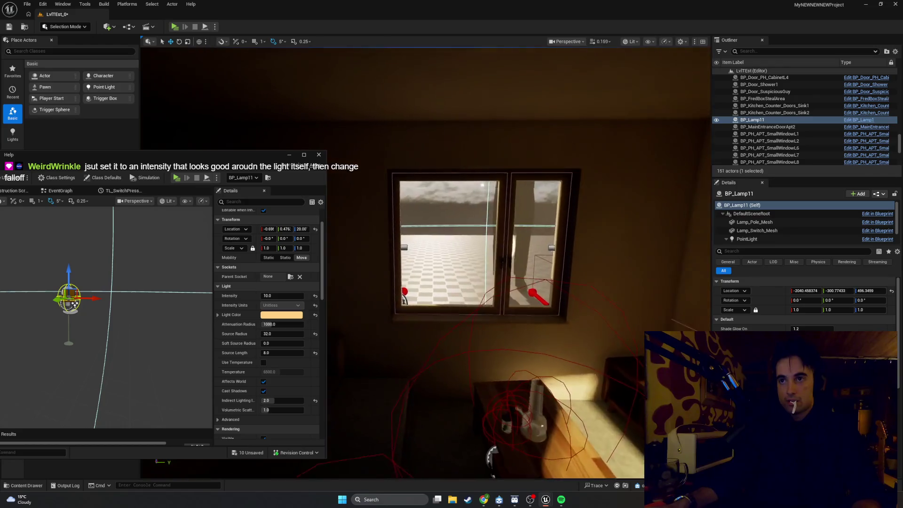
key("f")
mouse_move(635, 278)
left_mouse_down()
mouse_move(659, 282)
mouse_move(579, 292)
mouse_move(527, 282)
mouse_move(449, 297)
left_mouse_up()
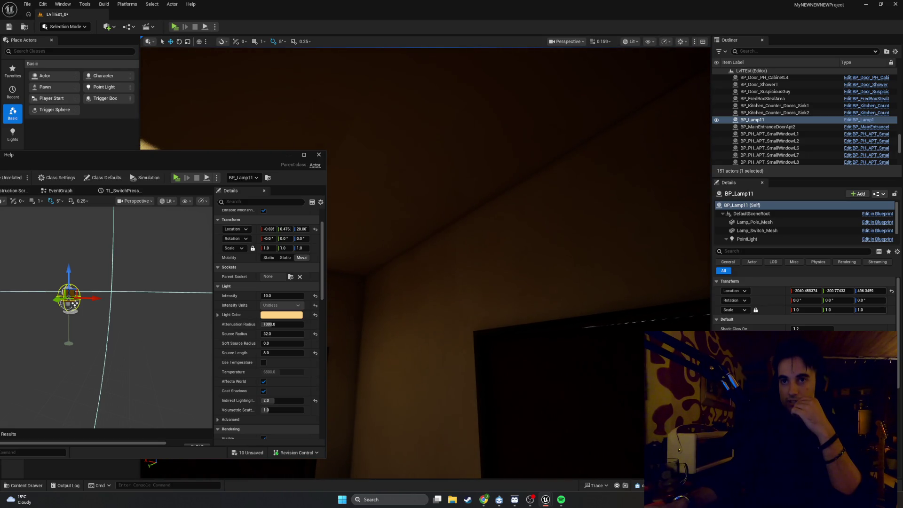
key("f")
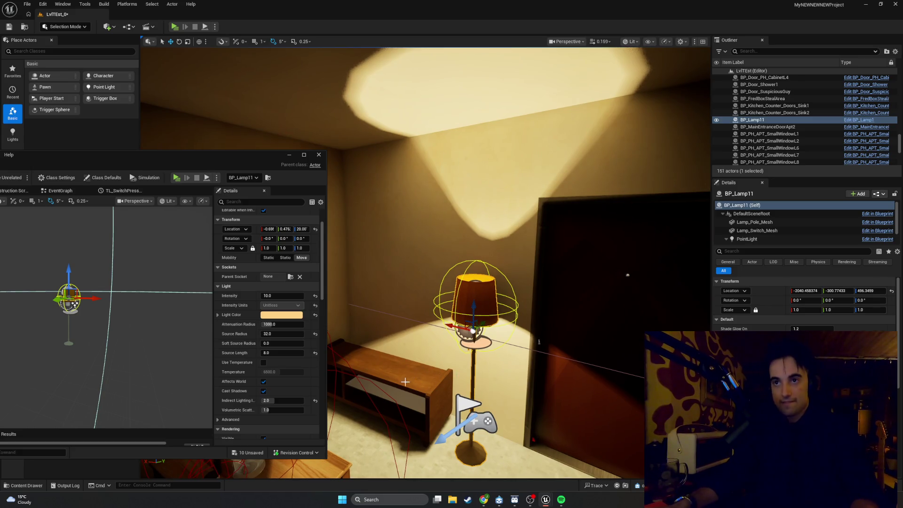
left_click_drag(376, 286, 353, 271)
key("a")
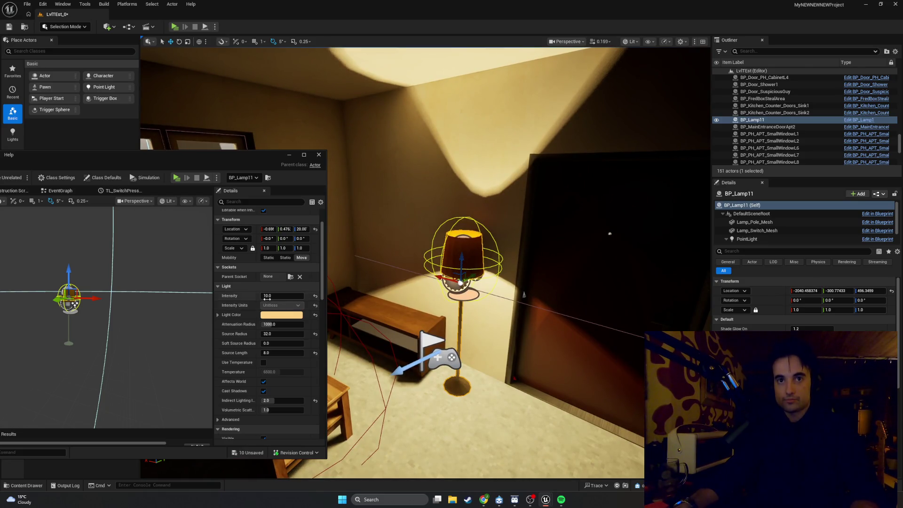
Lower the light intensity to 5 and view the room toward the window and table.
type("5")
key("Return")
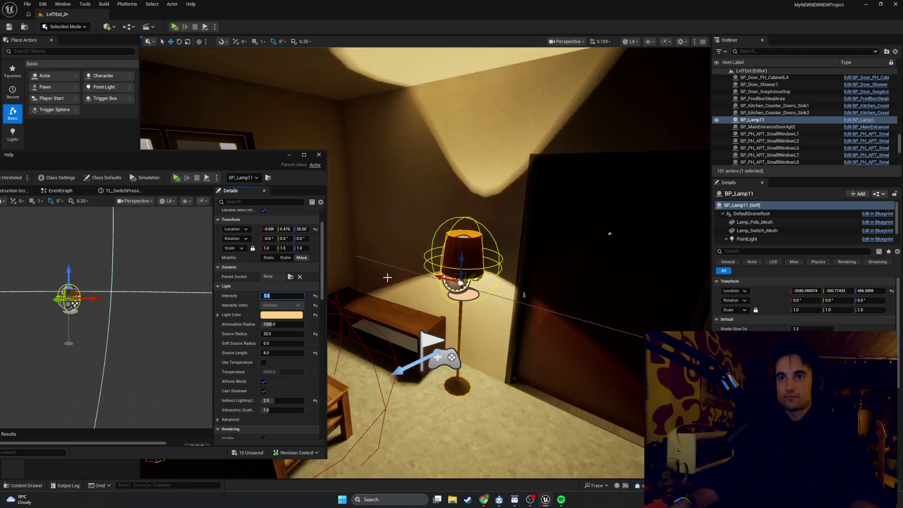
key("s")
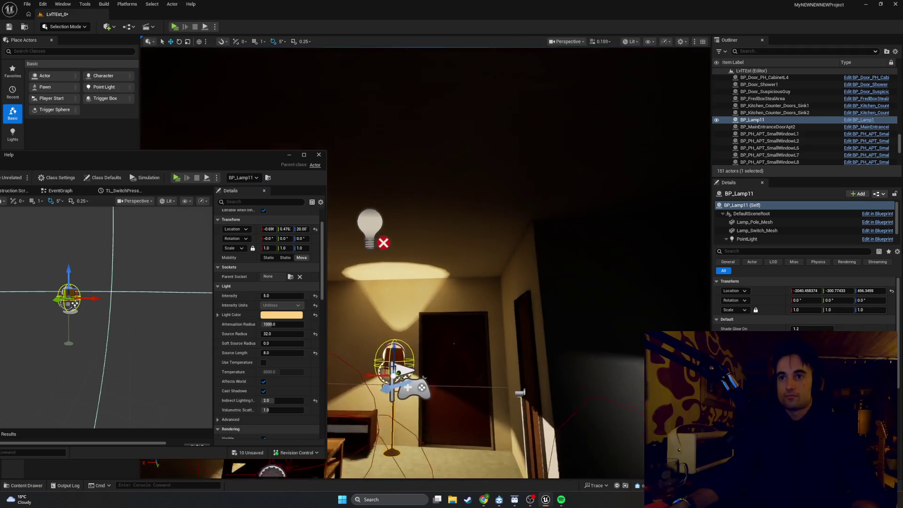
mouse_move(388, 277)
left_mouse_down()
mouse_move(357, 291)
mouse_move(387, 278)
mouse_move(532, 280)
mouse_move(526, 301)
mouse_move(517, 298)
mouse_move(527, 296)
mouse_move(526, 268)
mouse_move(513, 277)
mouse_move(373, 254)
left_mouse_up()
left_click(394, 287)
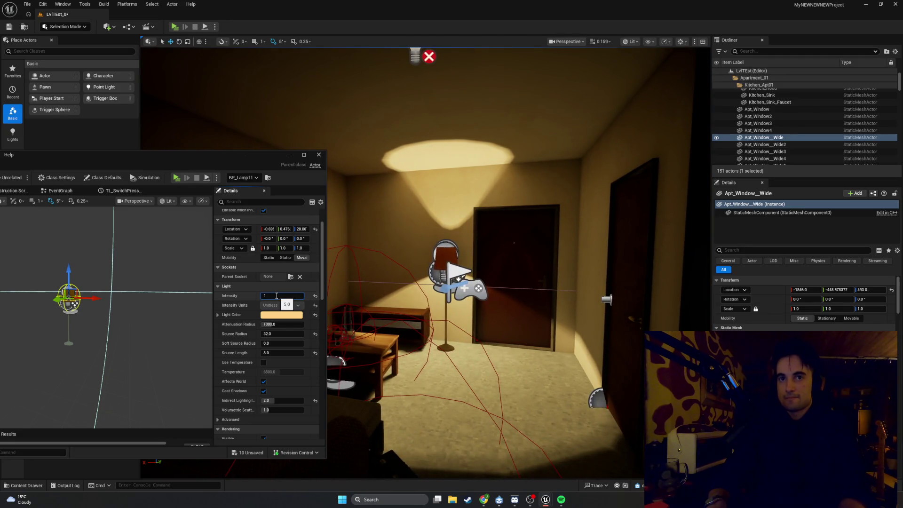
Commit a light intensity of 1.0 and start a Details search for falloff.
key("Return")
mouse_move(470, 282)
left_mouse_down()
mouse_move(447, 278)
mouse_move(458, 277)
left_mouse_up()
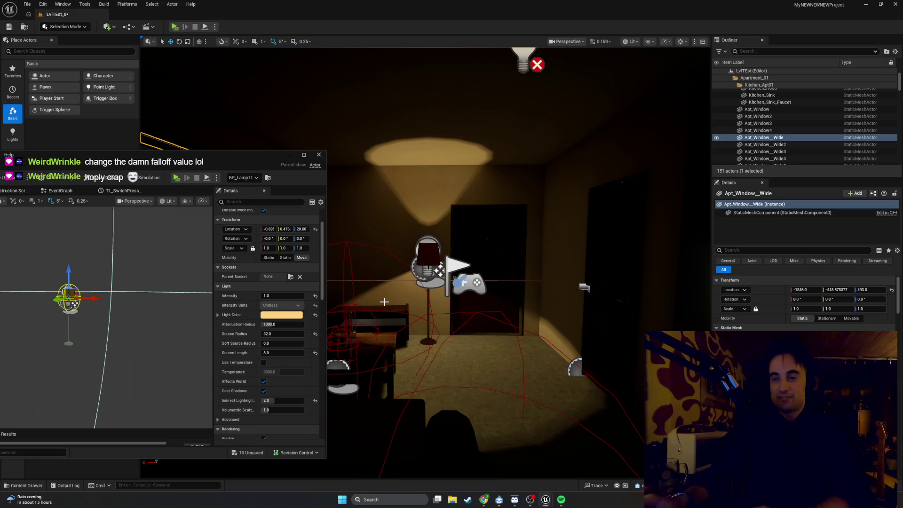
left_click(241, 201)
Filter Details to falloff and try Light Falloff Exponent values around 2.0 and 3.
type("ll")
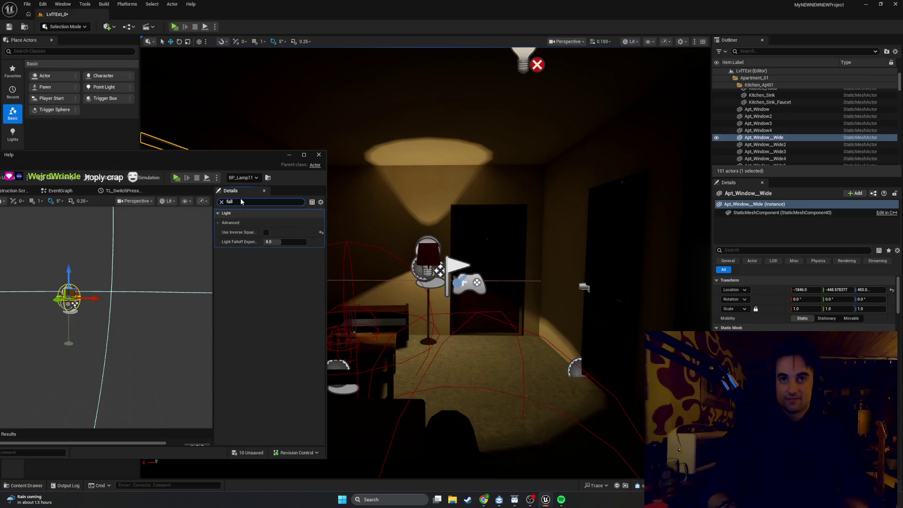
left_click_drag(278, 242, 283, 241)
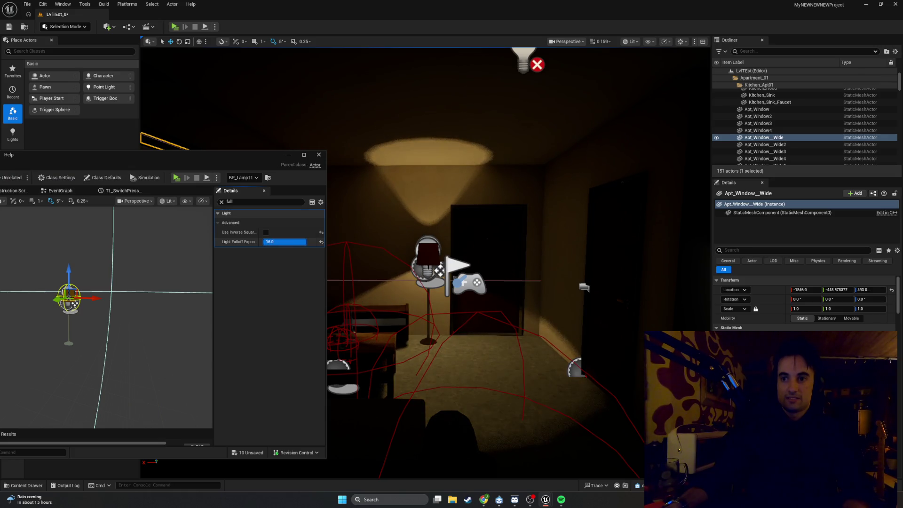
type("2.336")
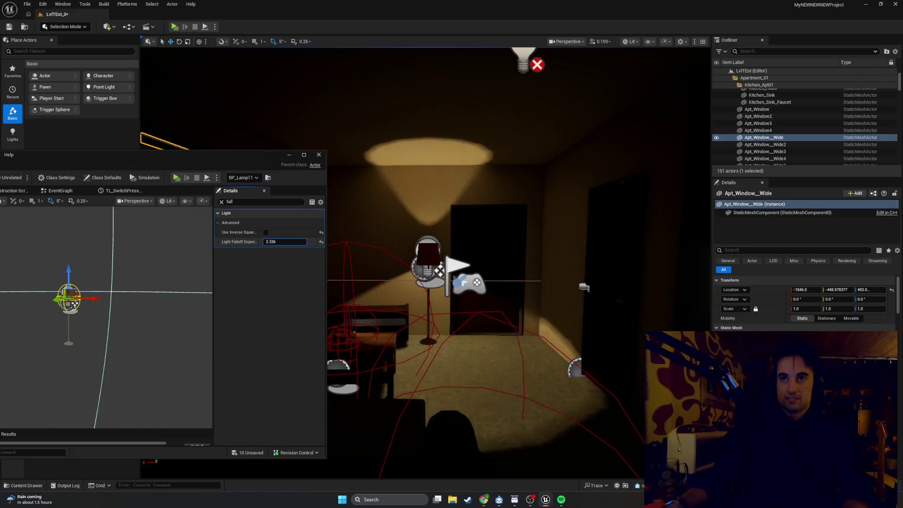
key("BackSpace")
key("BackSpace")
key("BackSpace")
type("0")
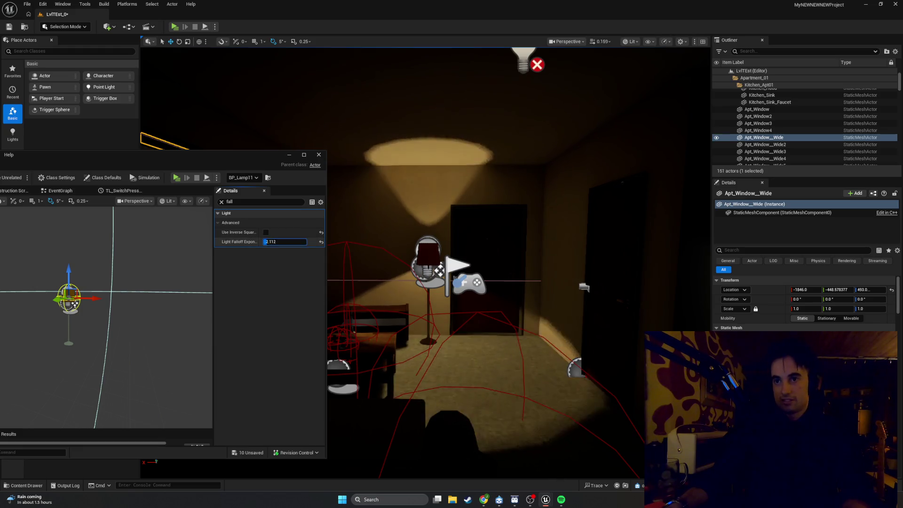
key("Escape")
left_click_drag(278, 241, 256, 242)
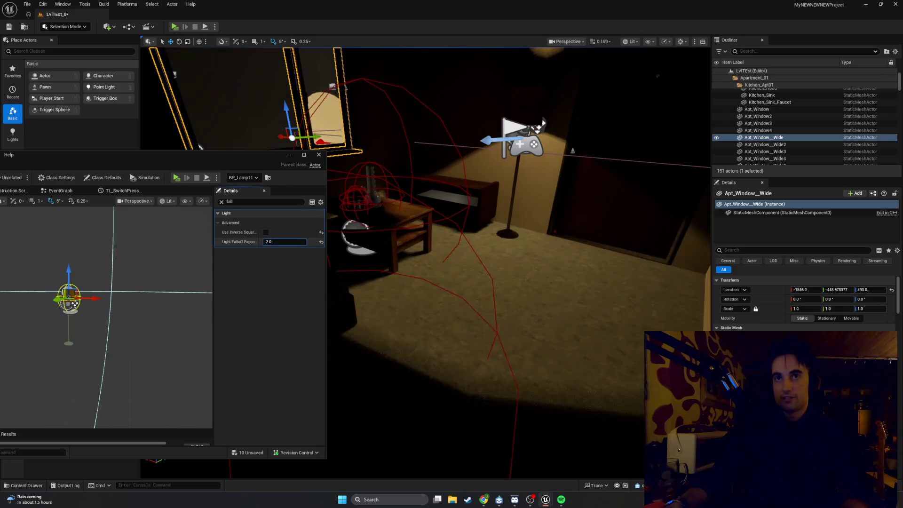
key("Escape")
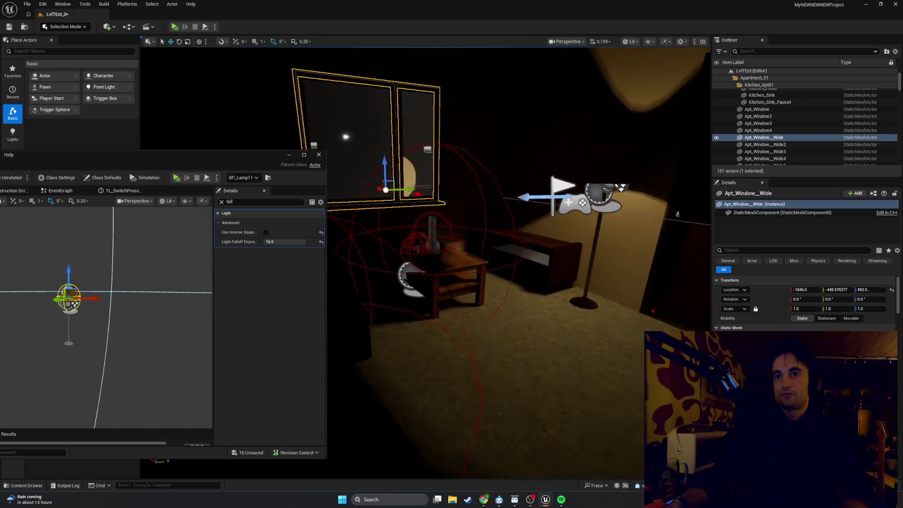
After checking the room, reset Light Falloff Exponent and Use Inverse Squared to defaults.
key("w")
key("w")
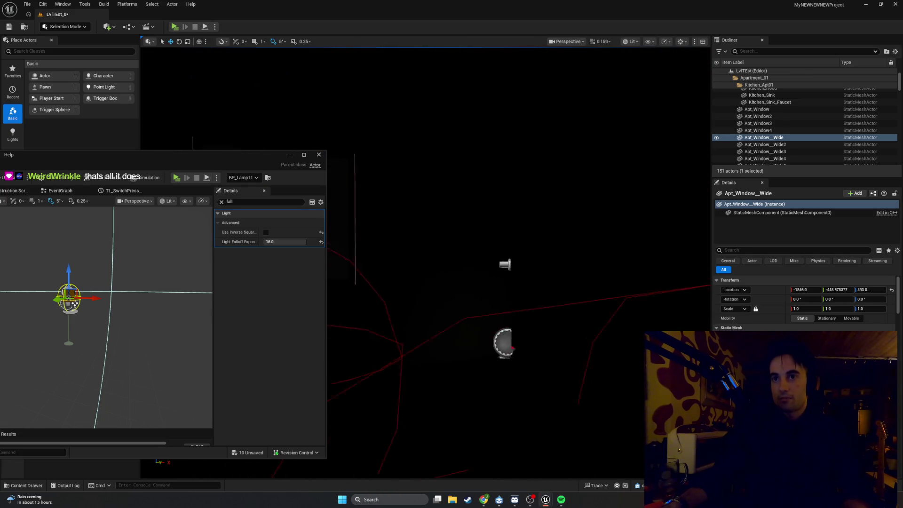
key("w")
key("w")
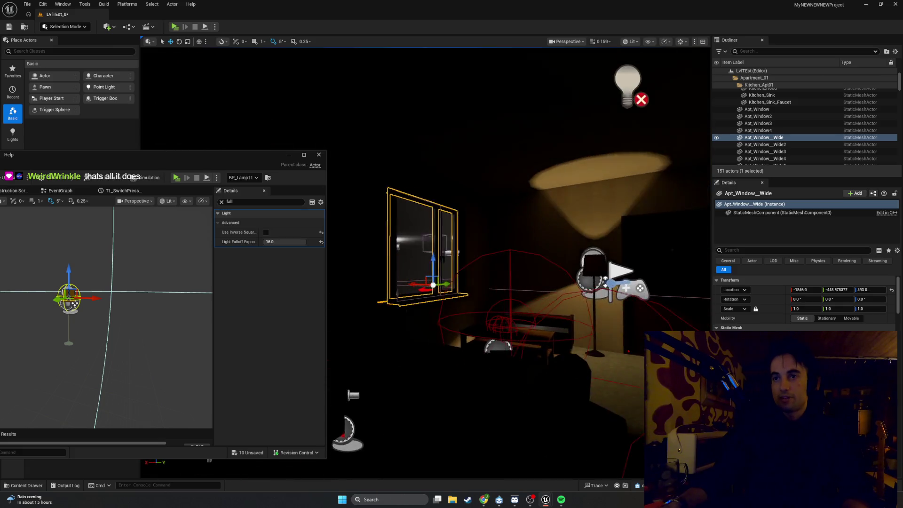
key("w")
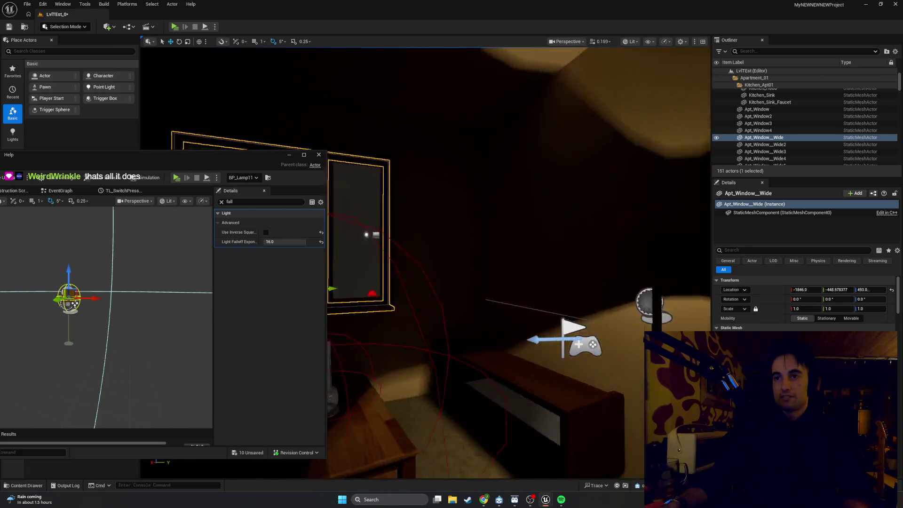
key("w")
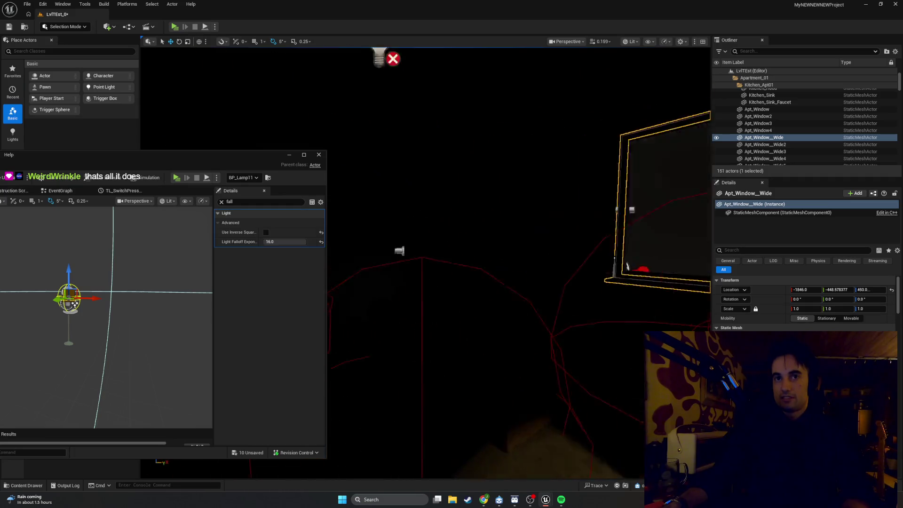
key("w")
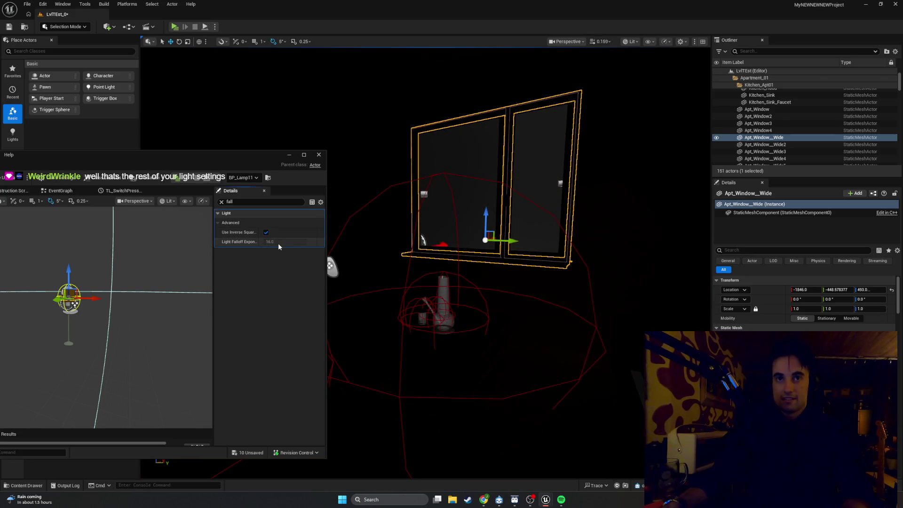
left_click(278, 241)
left_click(321, 243)
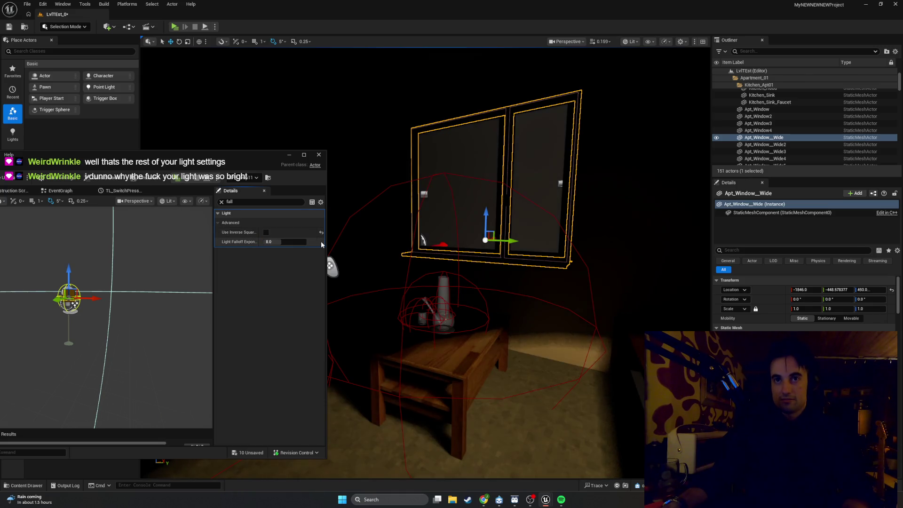
left_click(321, 233)
Clear the falloff filter and raise the light intensity from 1 back to 5.
left_click(222, 202)
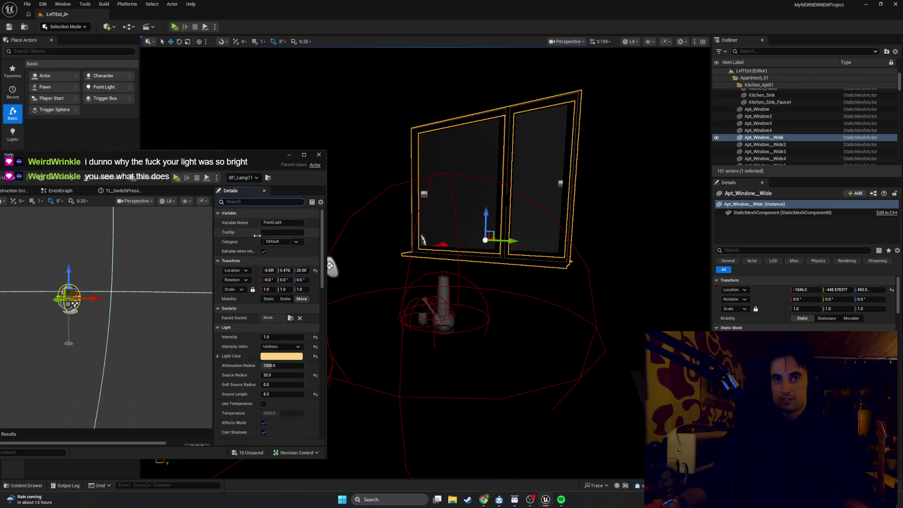
left_click_drag(347, 250, 320, 226)
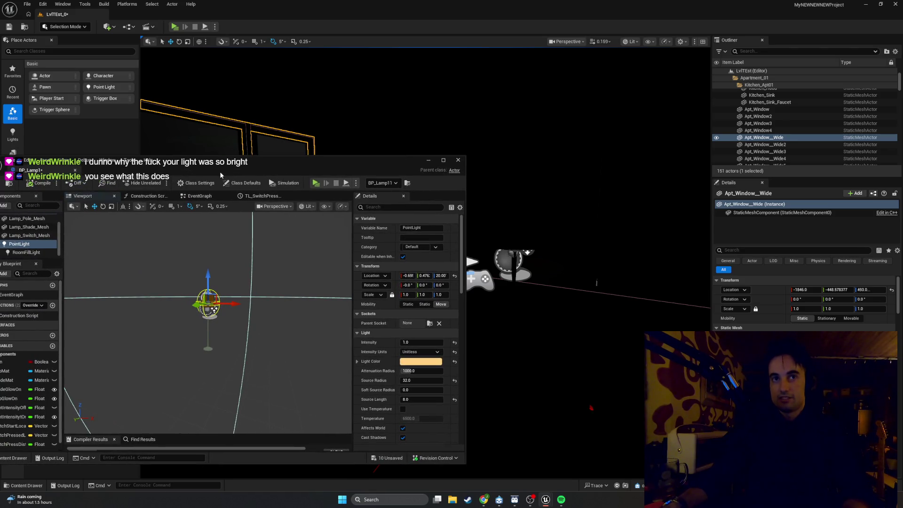
left_click_drag(227, 173, 171, 168)
mouse_move(444, 243)
left_mouse_down()
mouse_move(413, 249)
mouse_move(444, 244)
left_mouse_up()
left_click_drag(446, 276, 417, 311)
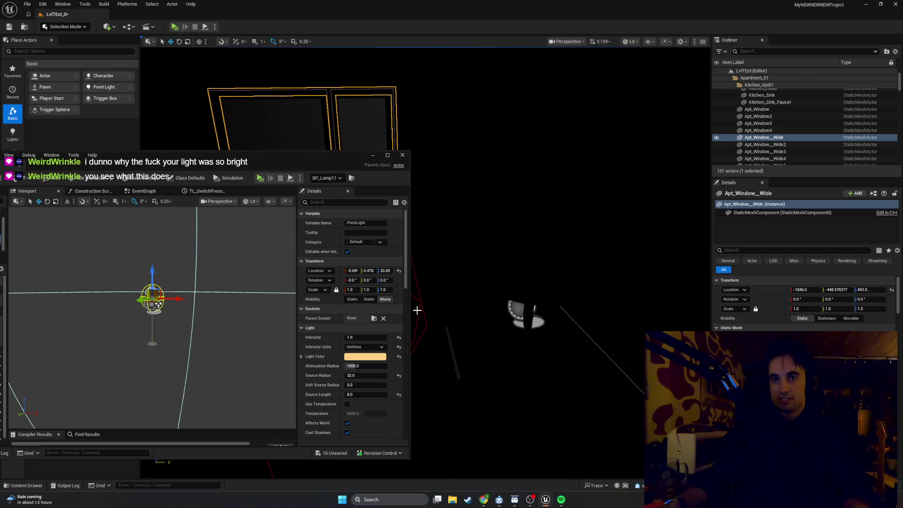
key("ctrl+z")
key("ctrl+z")
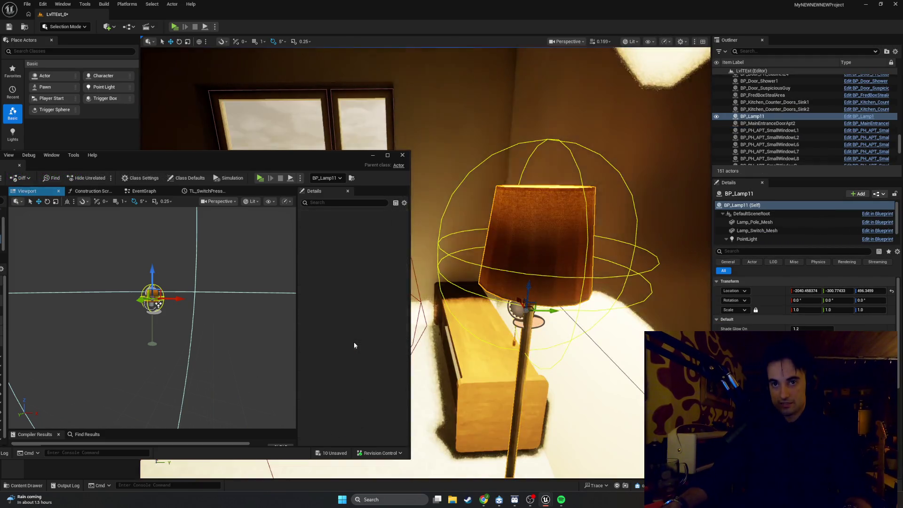
Restore the point light intensity to 1200 and launch a Standalone Game preview.
key("ctrl+z")
key("ctrl+z")
key("ctrl+z")
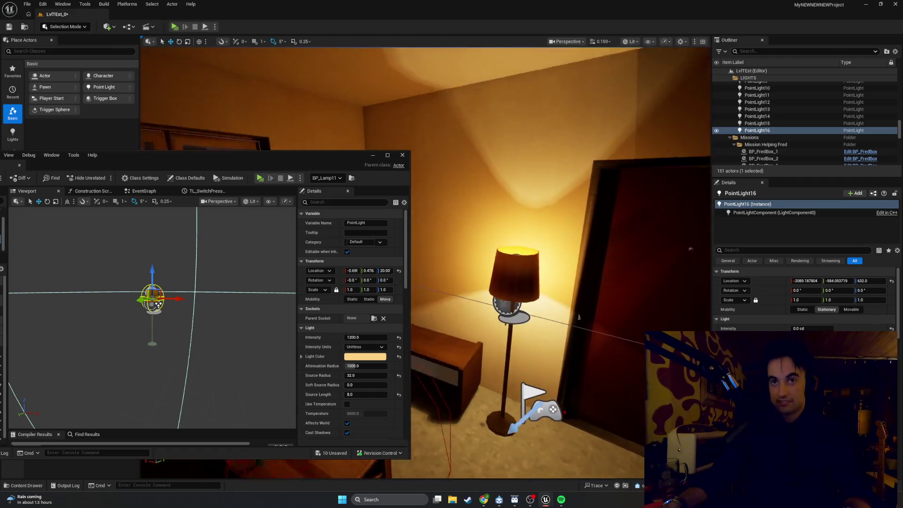
left_click(367, 156)
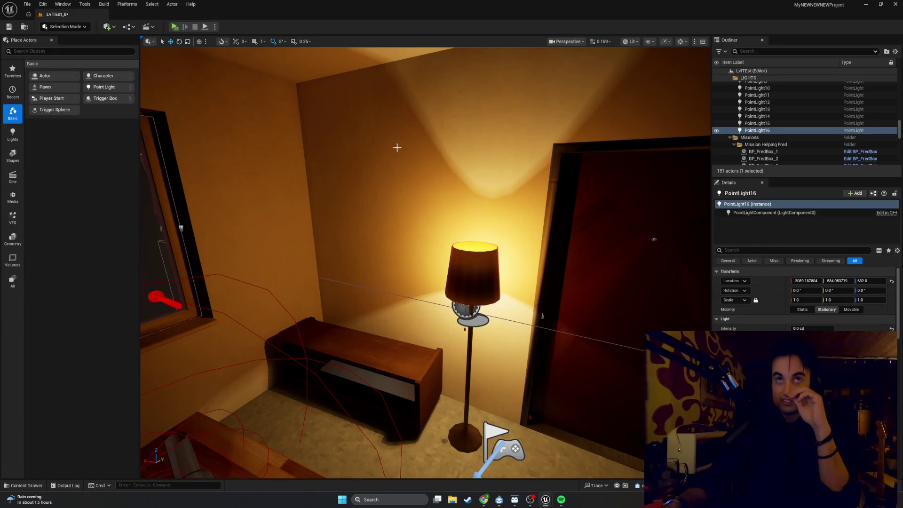
key("alt+p")
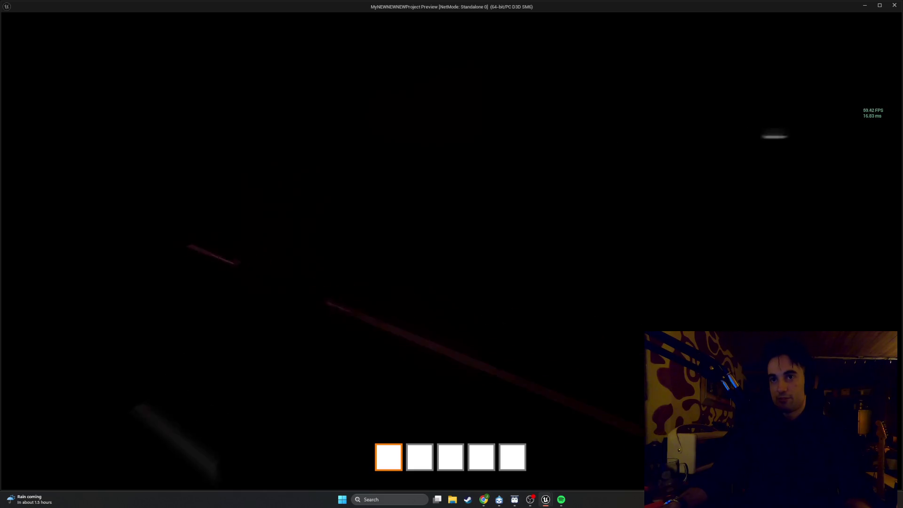
Toggle the floor lamp off and on in-game and walk between the door and window.
key("e")
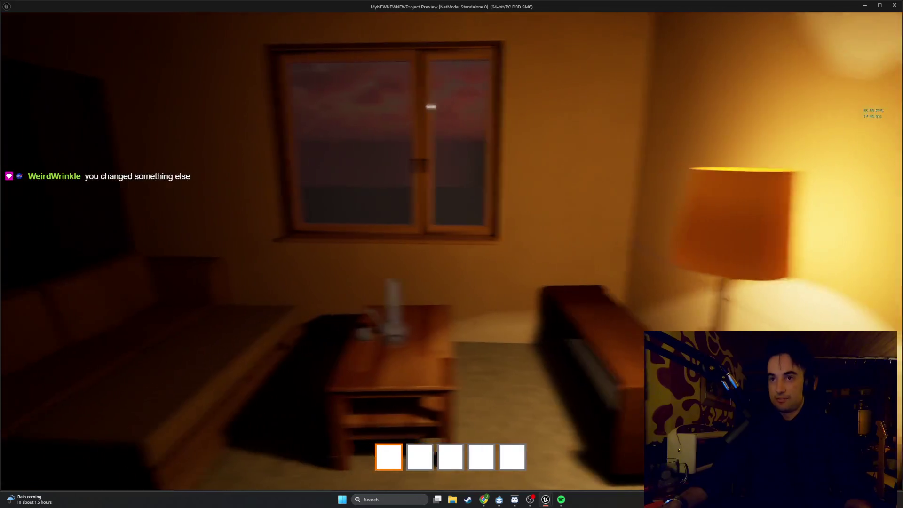
key("e")
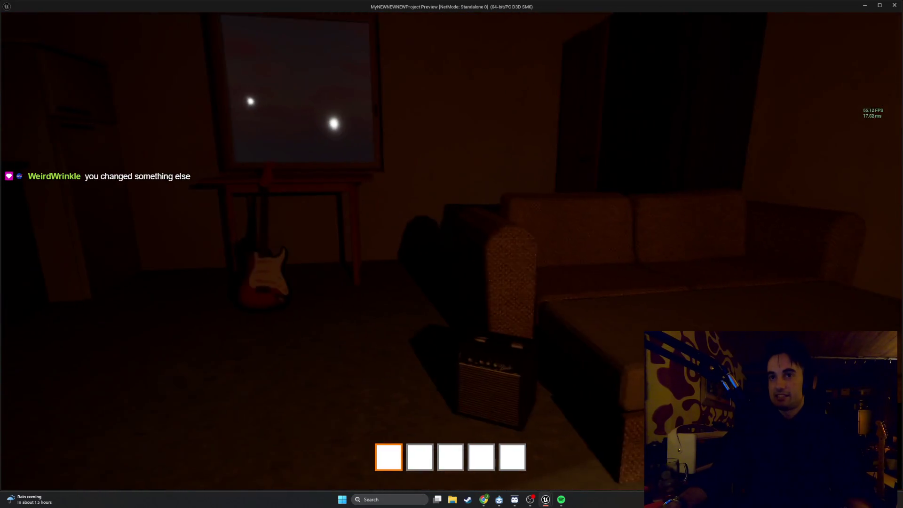
key("e")
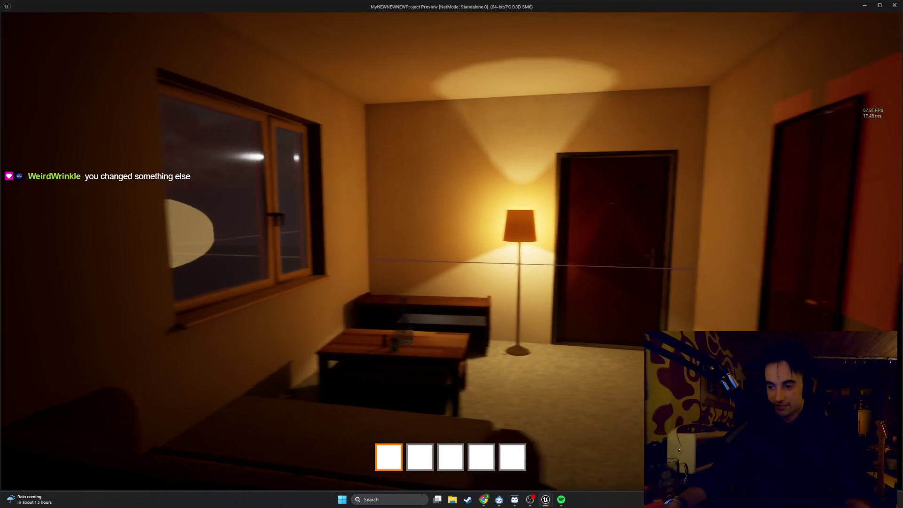
key("w")
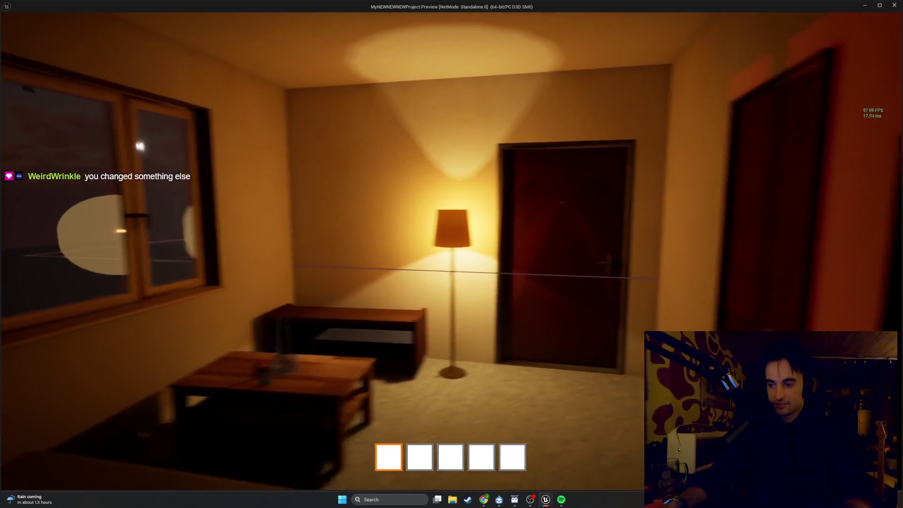
key("s")
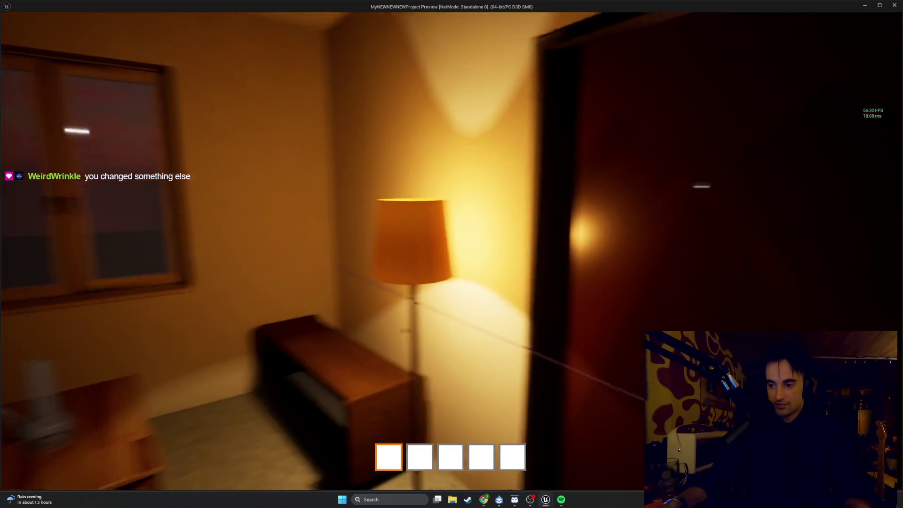
key("w")
key("w")
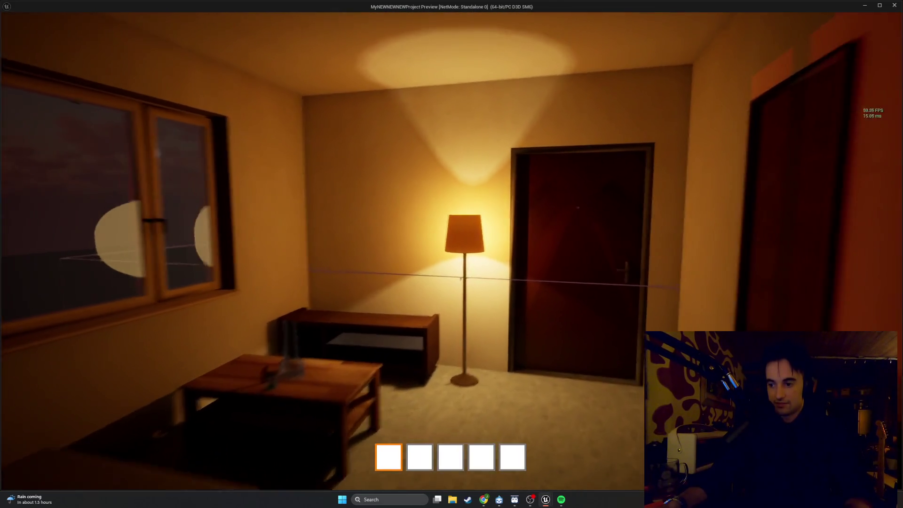
key("s")
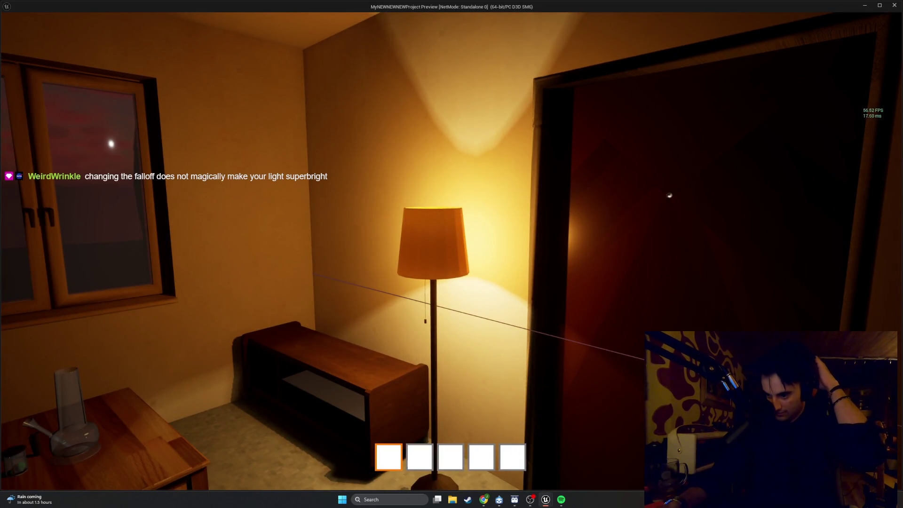
key("s")
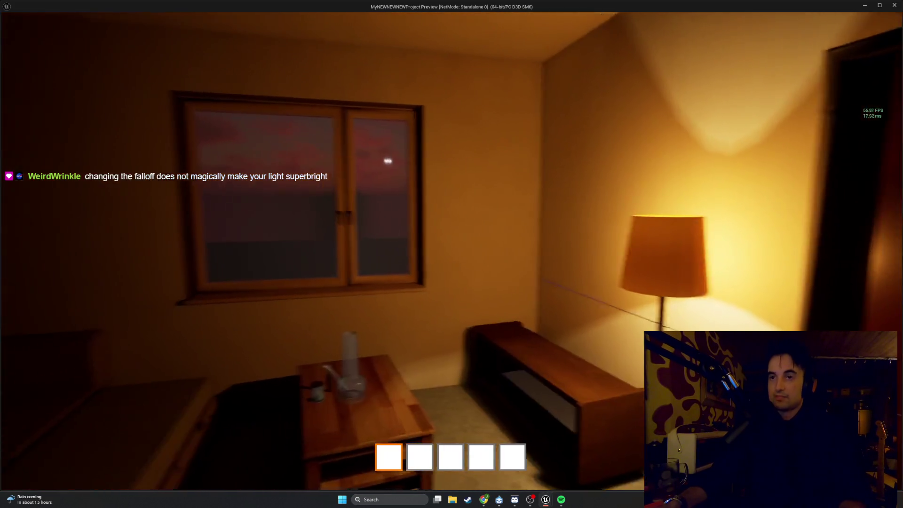
key("w")
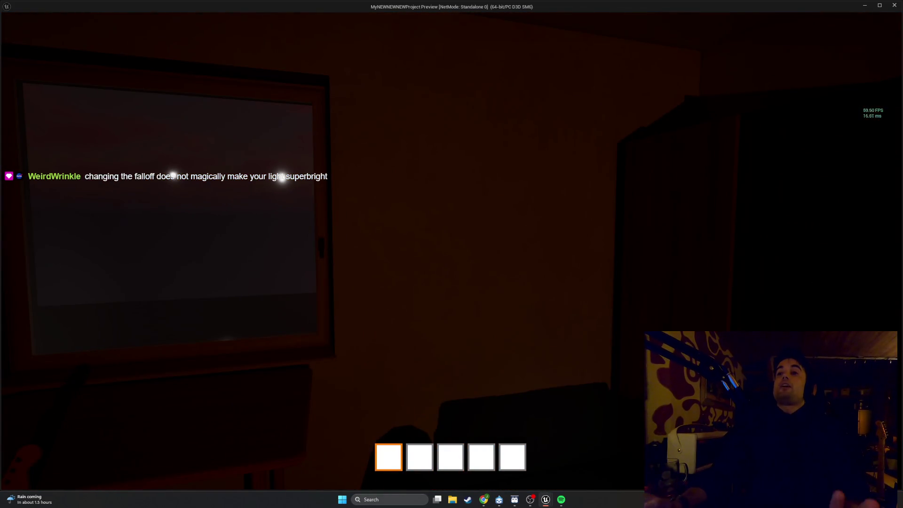
key("w")
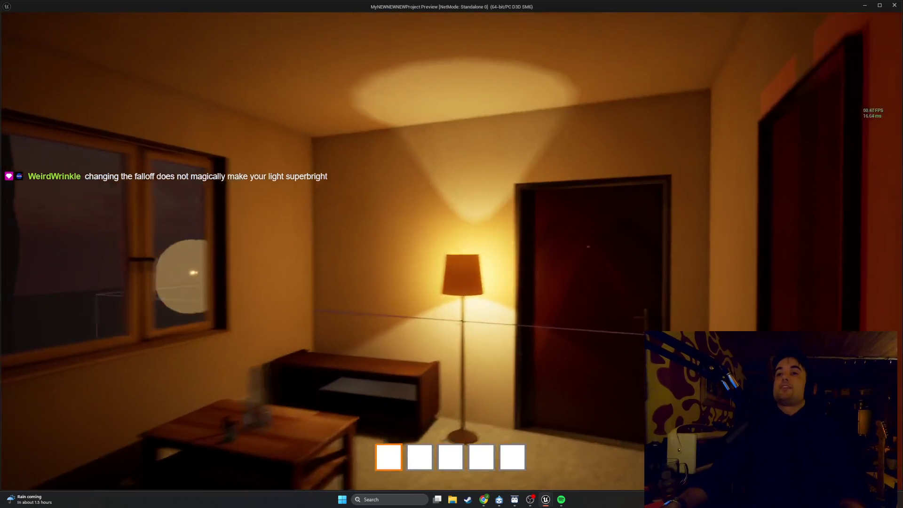
key("w")
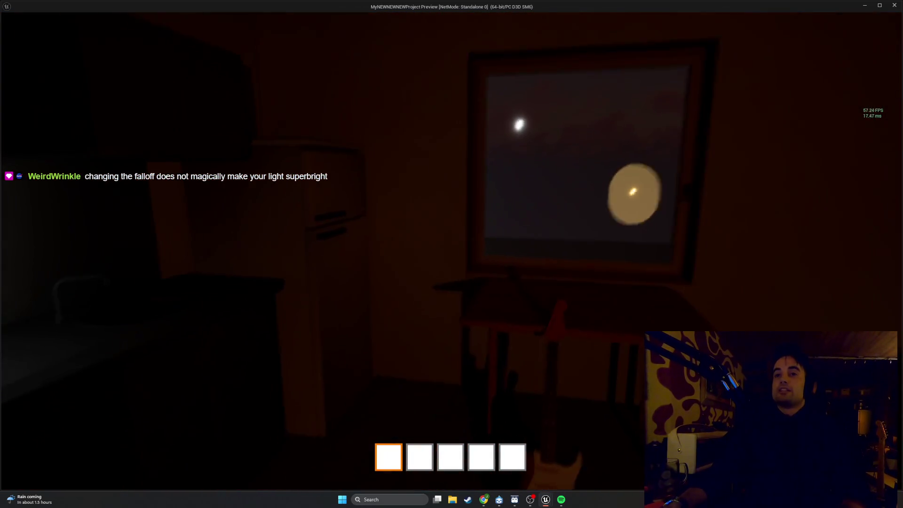
key("w")
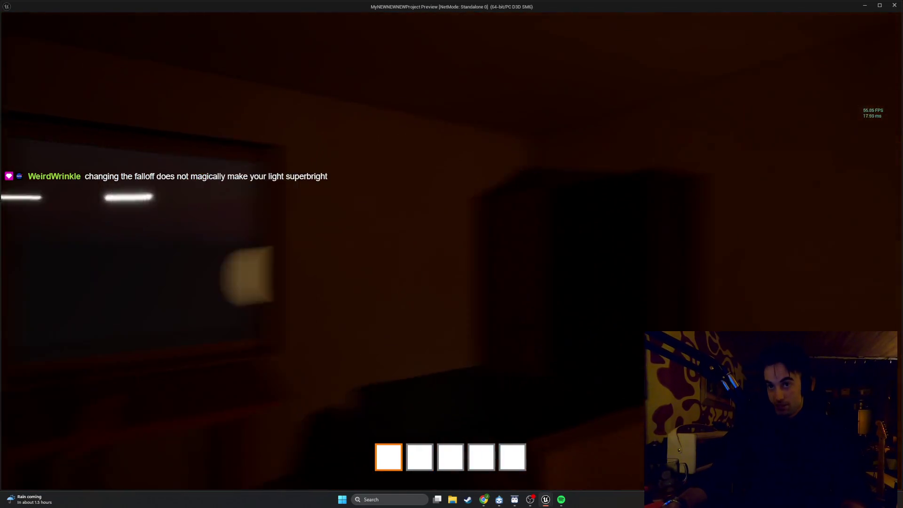
key("w")
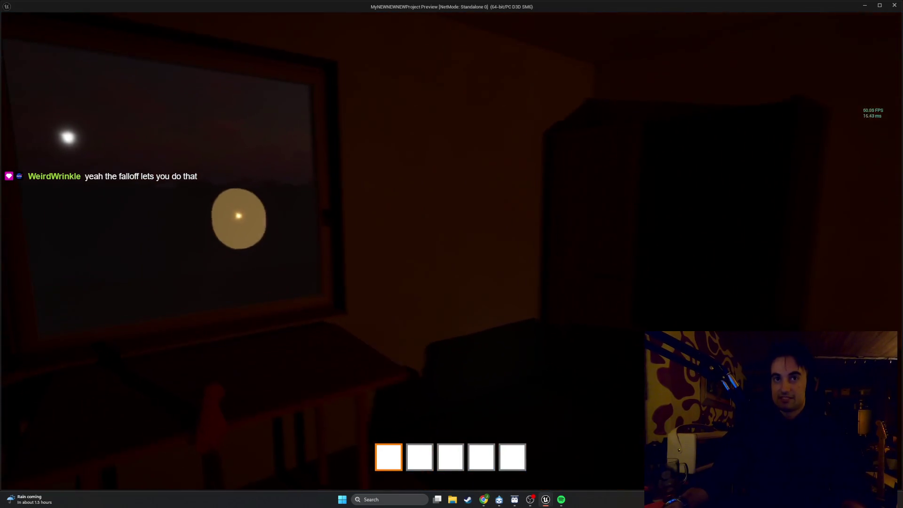
Open and close the stairwell door beside the lamp, look around, then end play.
key("w")
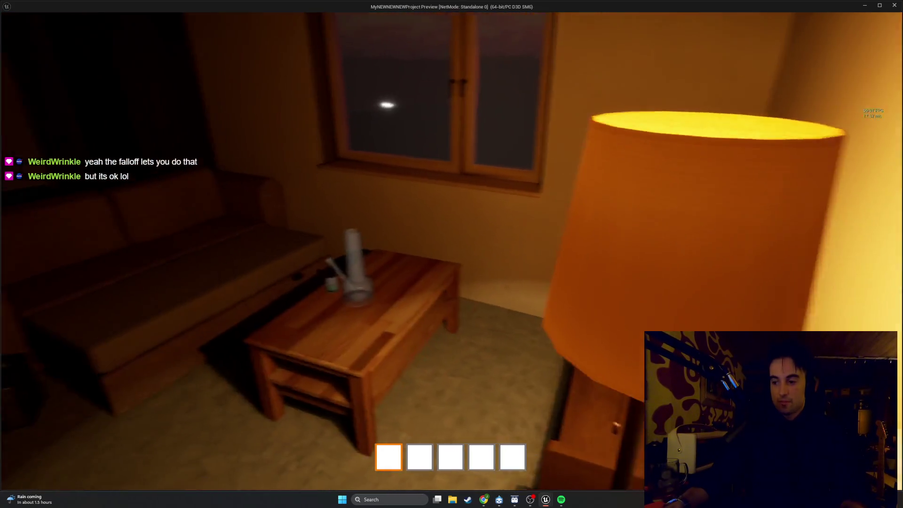
key("w")
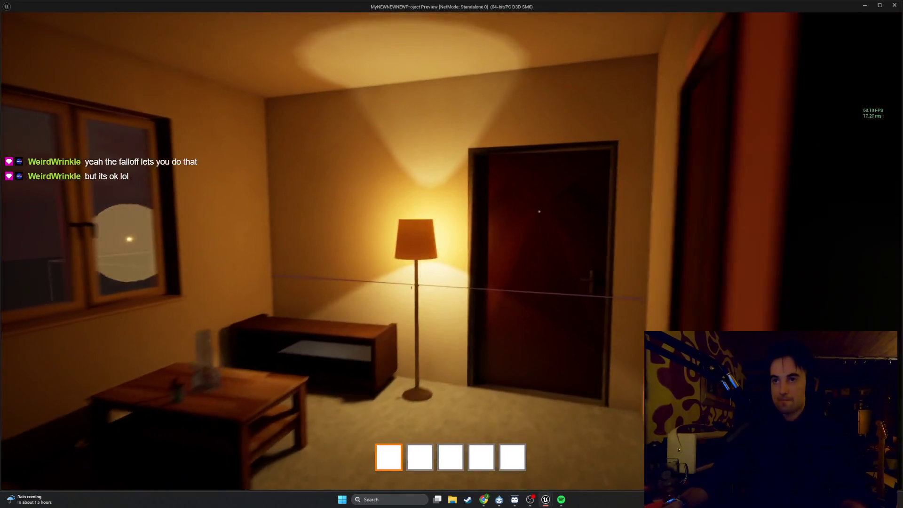
key("e")
key("w")
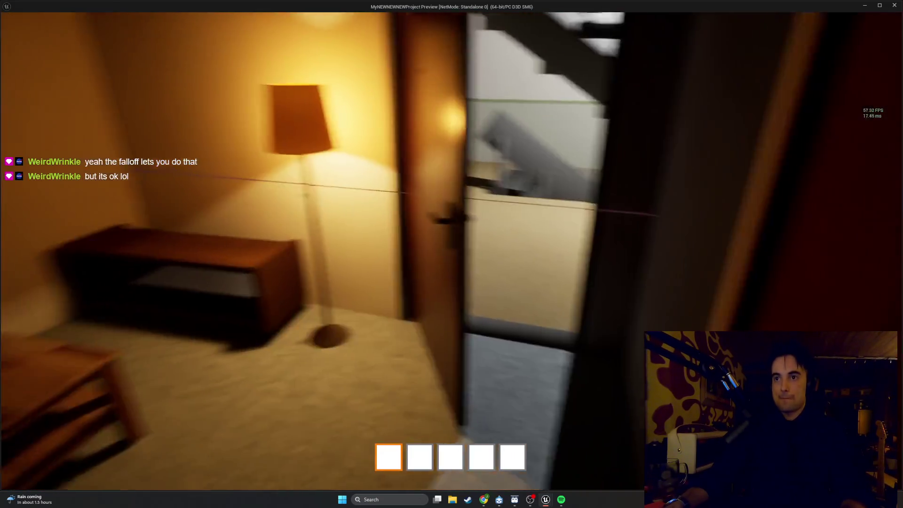
key("e")
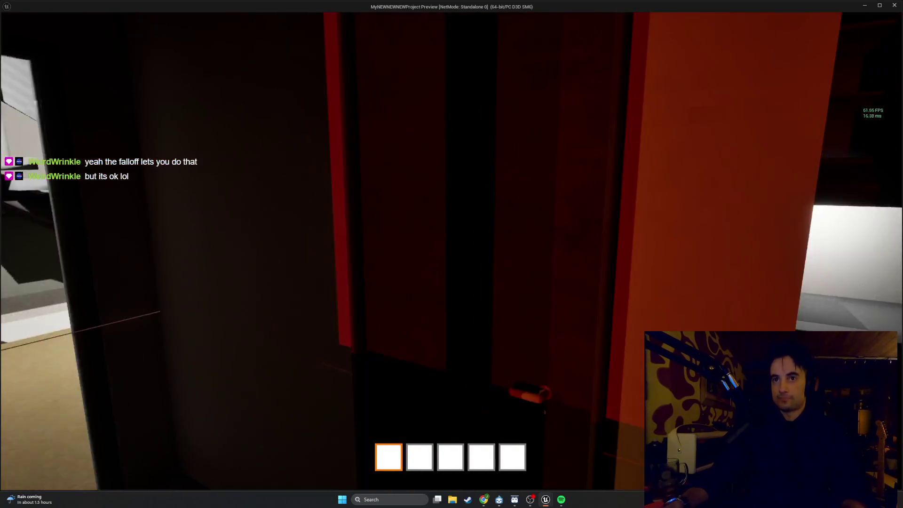
key("w")
key("s")
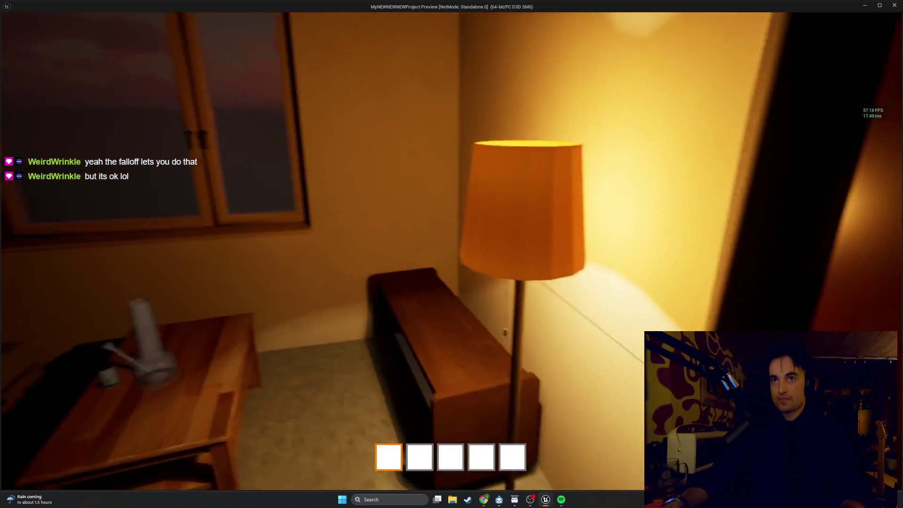
key("e")
key("e")
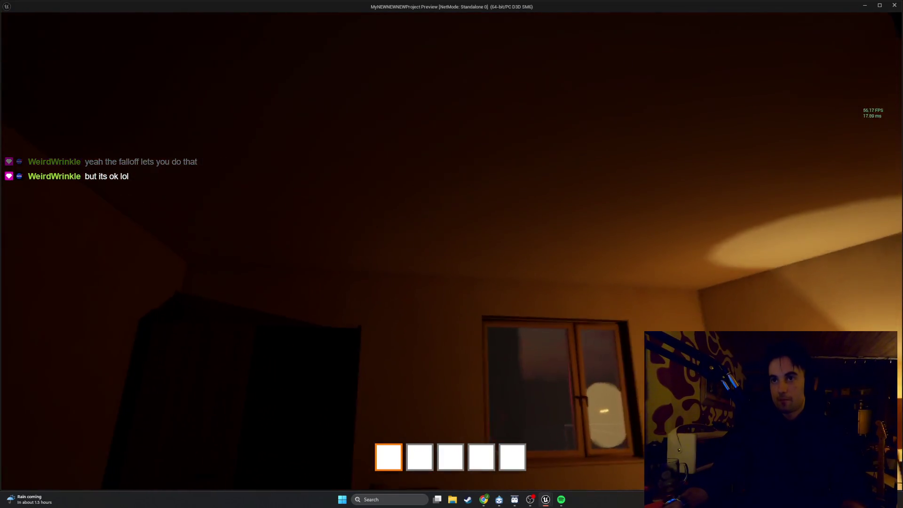
key("w")
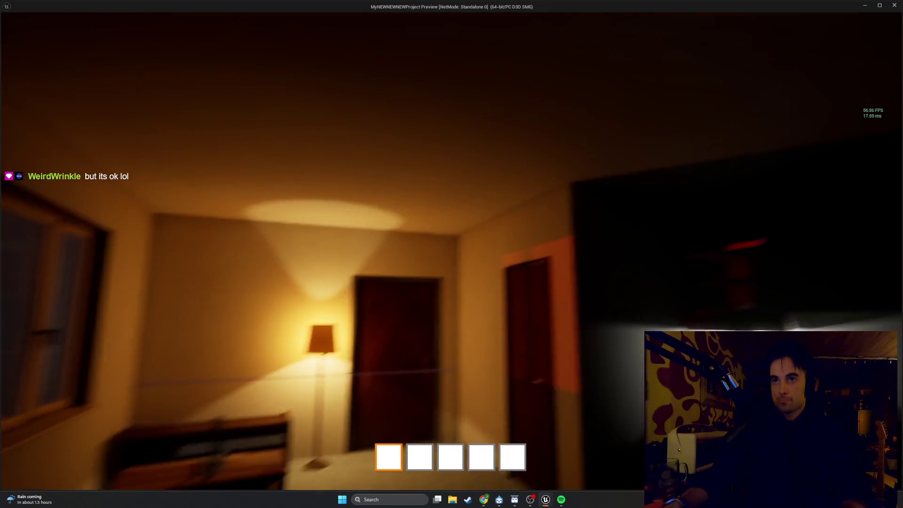
key("w")
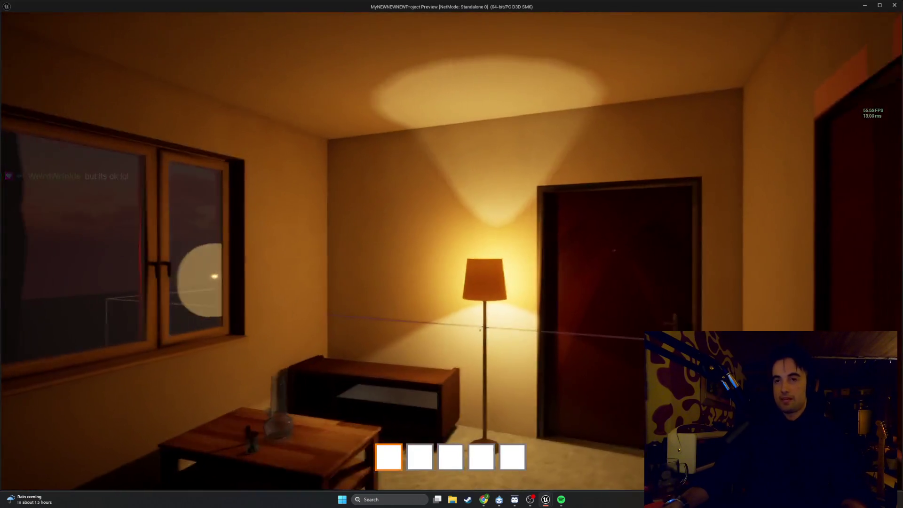
key("w")
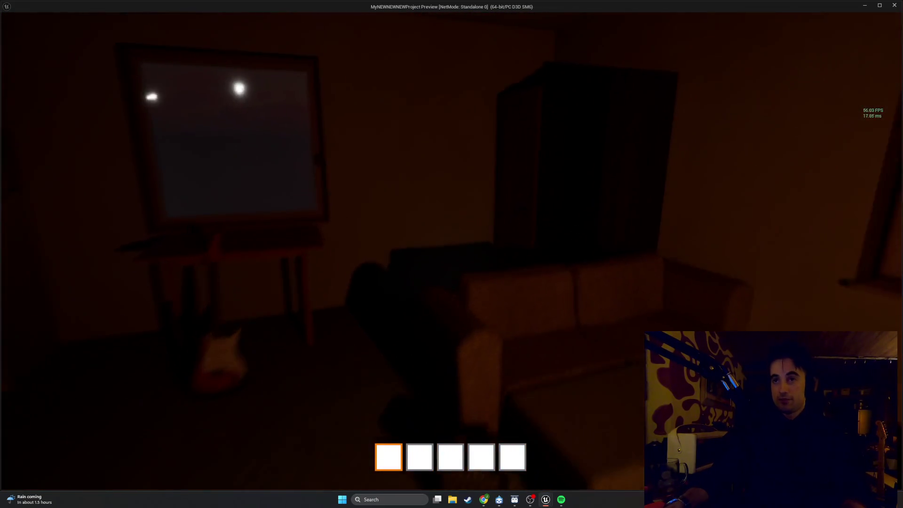
key("Escape")
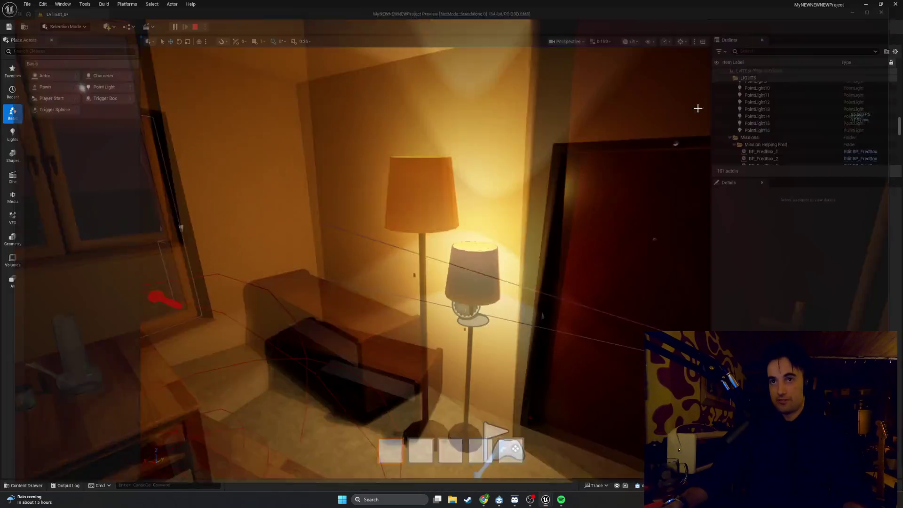
Select BP_Lamp11 in the level and open BP_Lamp1 in the Blueprint editor.
left_click(466, 267)
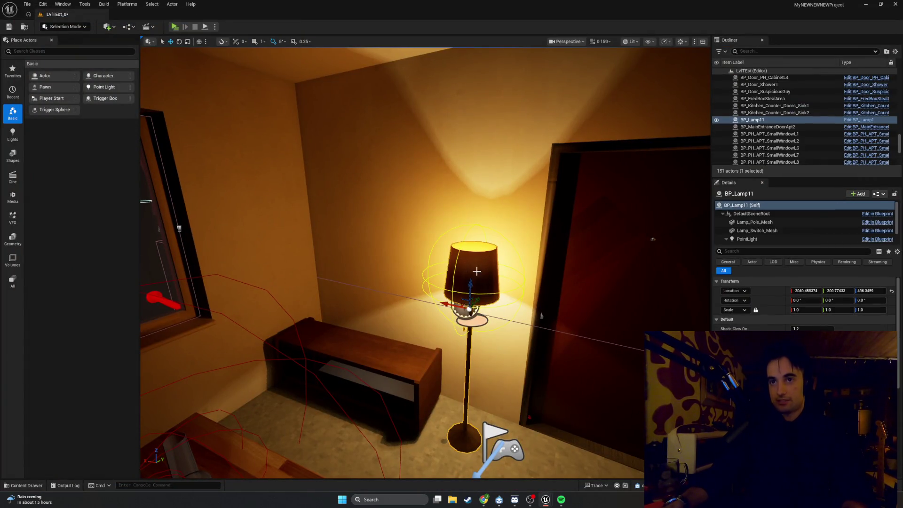
scroll(474, 265, "up", 10)
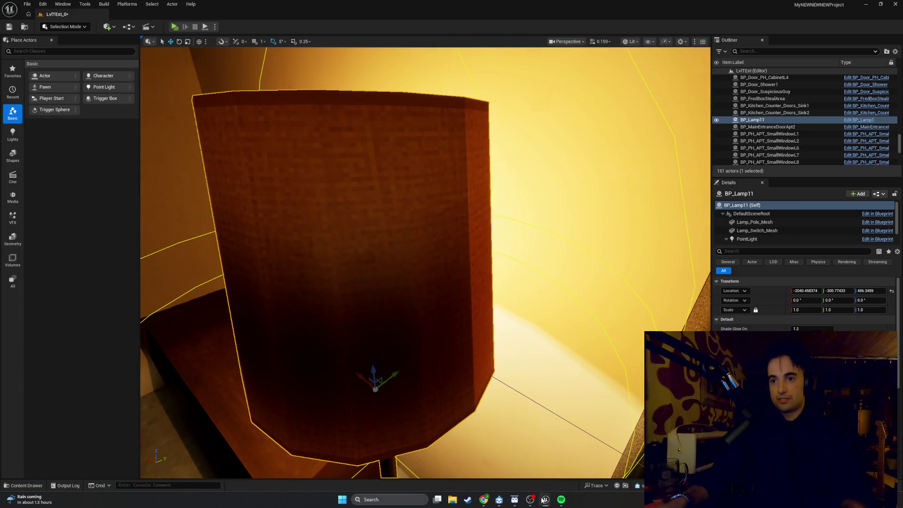
left_click(544, 500)
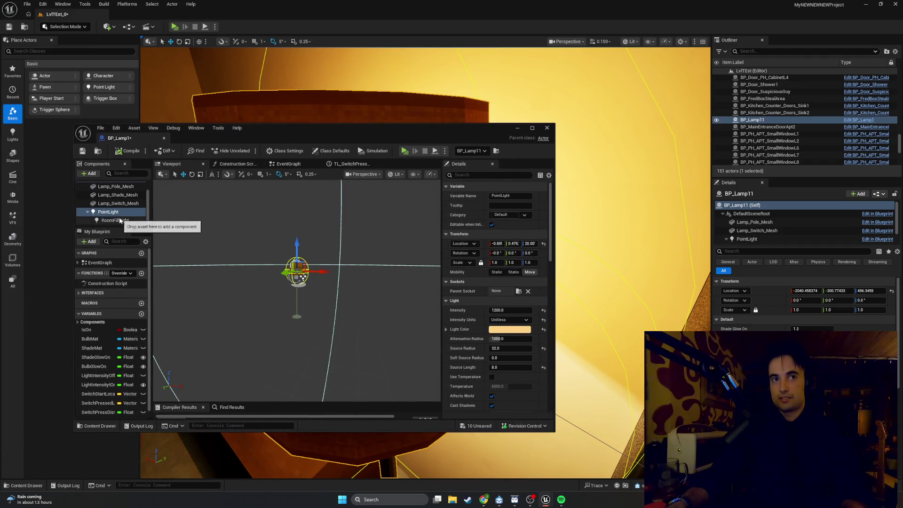
Reset Source Radius and Source Length to 0.0, undoing an intensity reset to keep 1200.
scroll(486, 298, "down", 5)
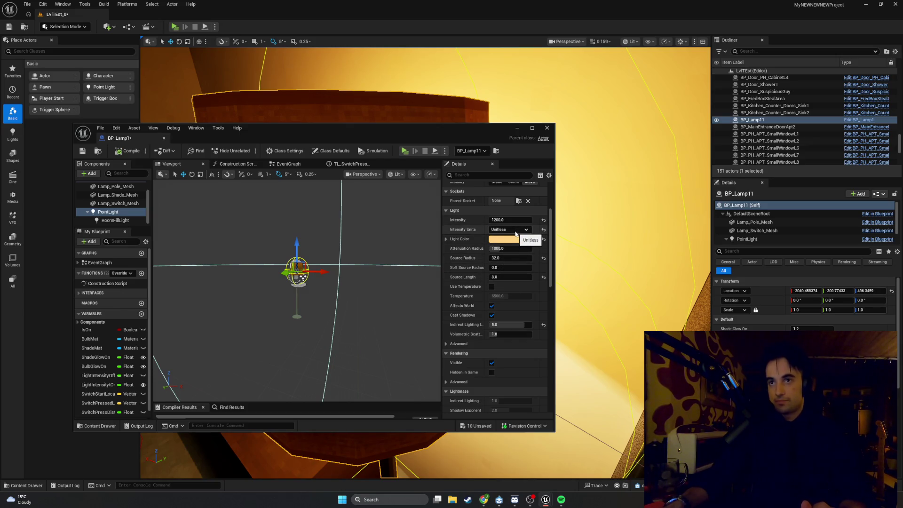
left_click_drag(606, 247, 580, 268)
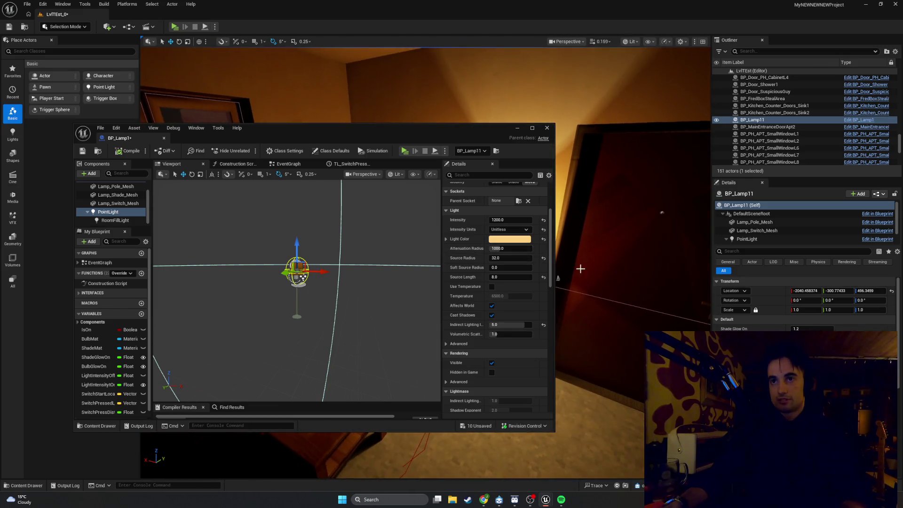
left_click(543, 259)
left_click(543, 277)
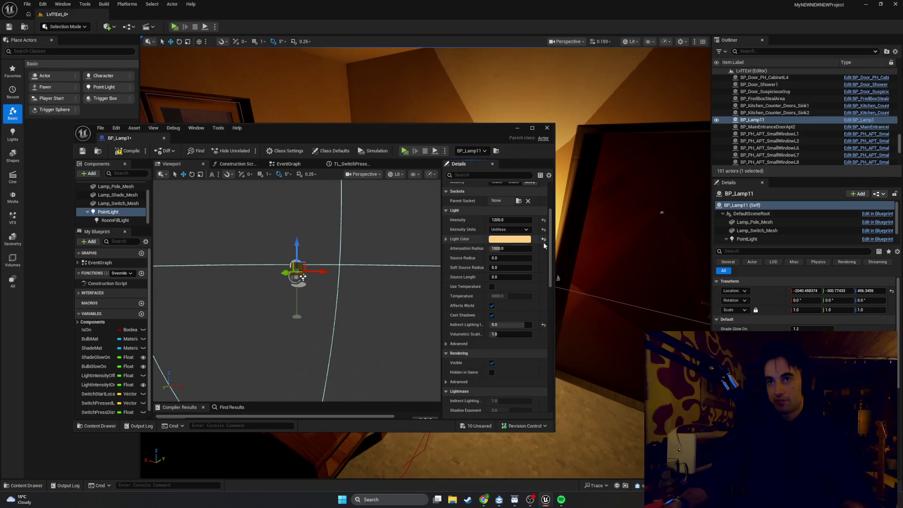
left_click(543, 222)
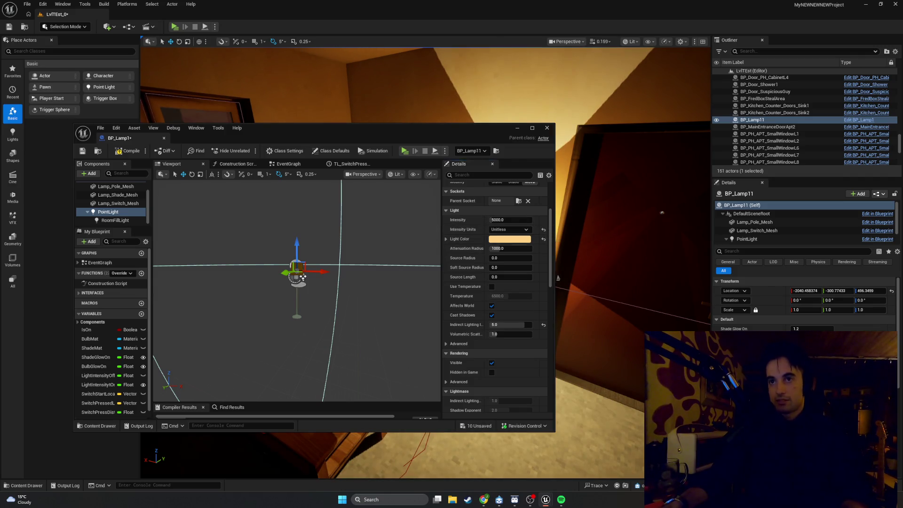
key("ctrl+z")
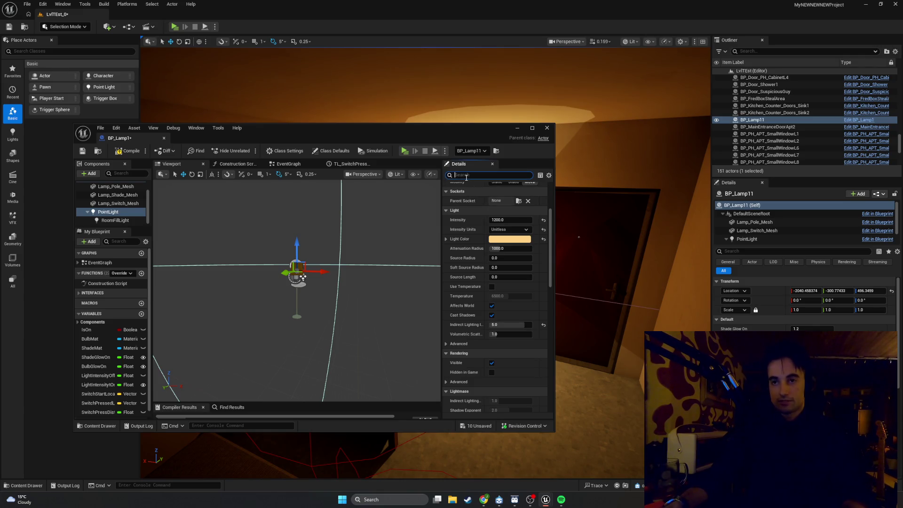
Turn off the point light's Use Inverse Squared Falloff, then view the brighter lit lamp and doors.
type("fall")
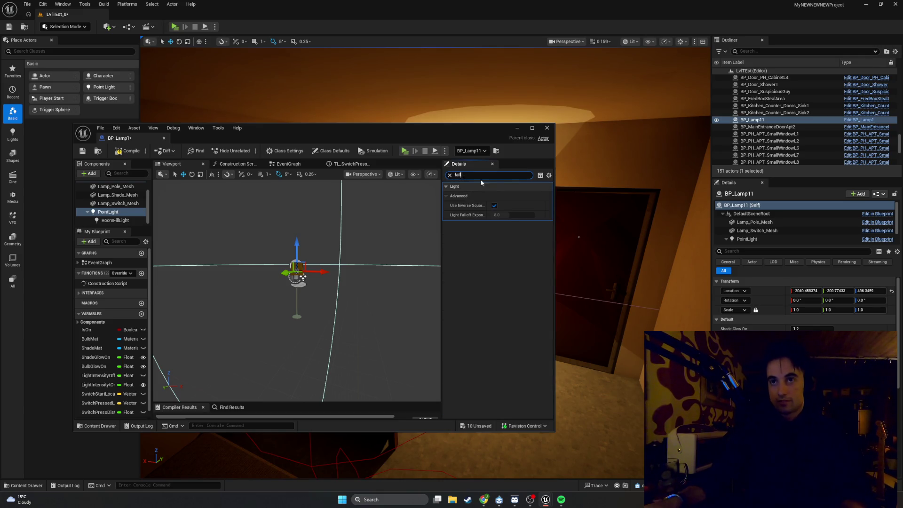
left_click(494, 205)
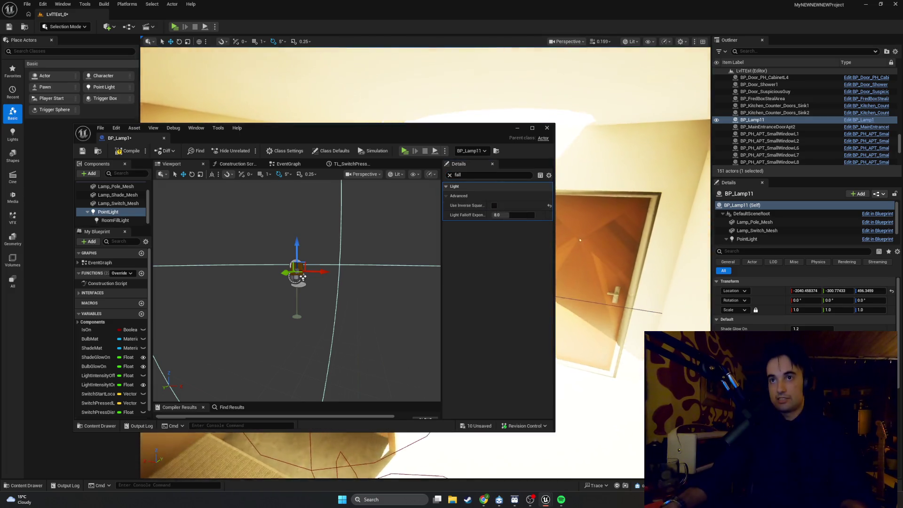
left_click_drag(597, 192, 596, 193)
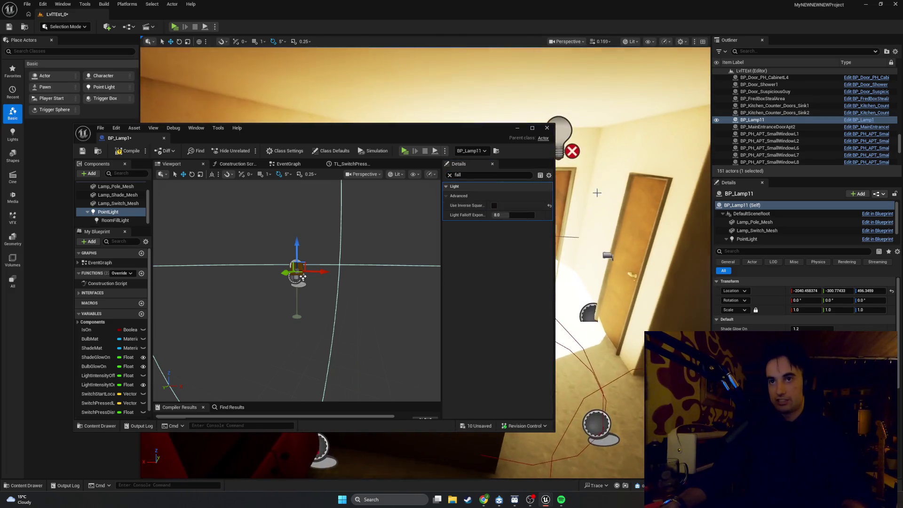
mouse_move(461, 139)
left_mouse_down()
mouse_move(296, 142)
mouse_move(305, 142)
left_mouse_up()
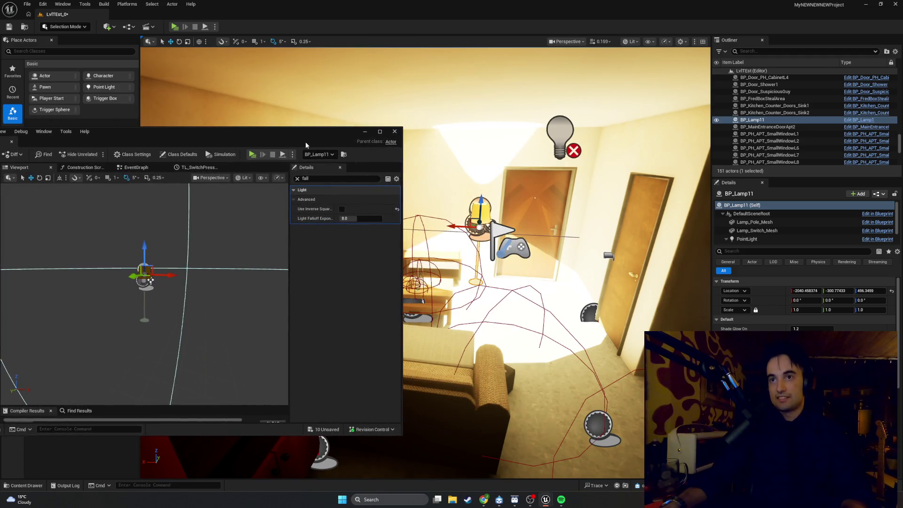
left_click_drag(426, 183, 426, 183)
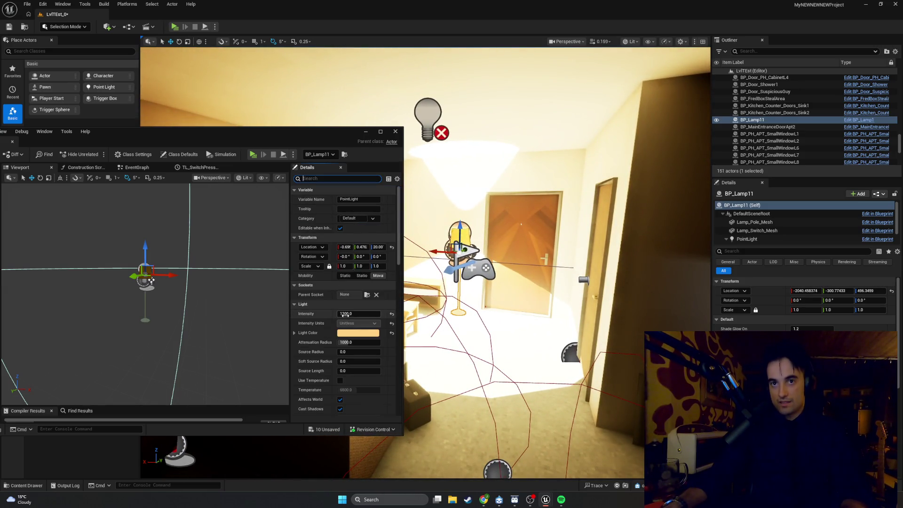
Set the PointLight Intensity to 10 and fly the view around to check the dimmed room.
type("10")
key("Return")
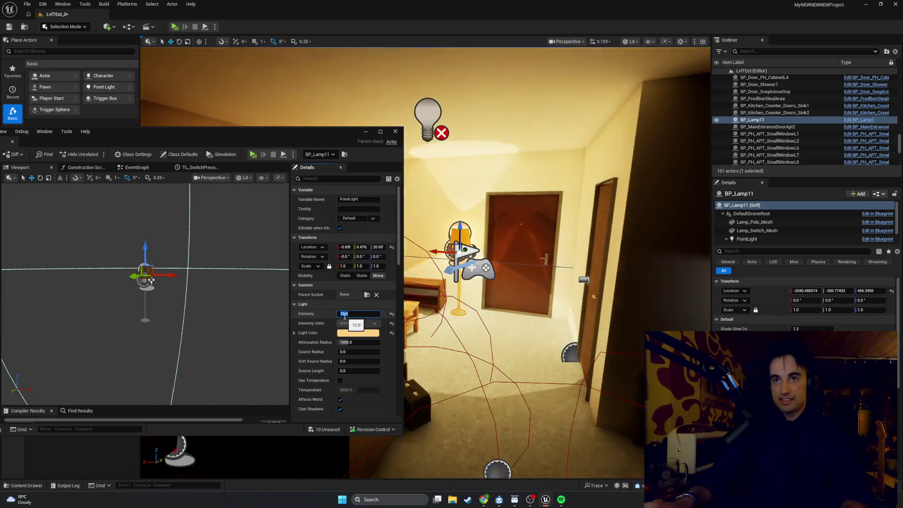
left_click_drag(260, 477, 260, 477)
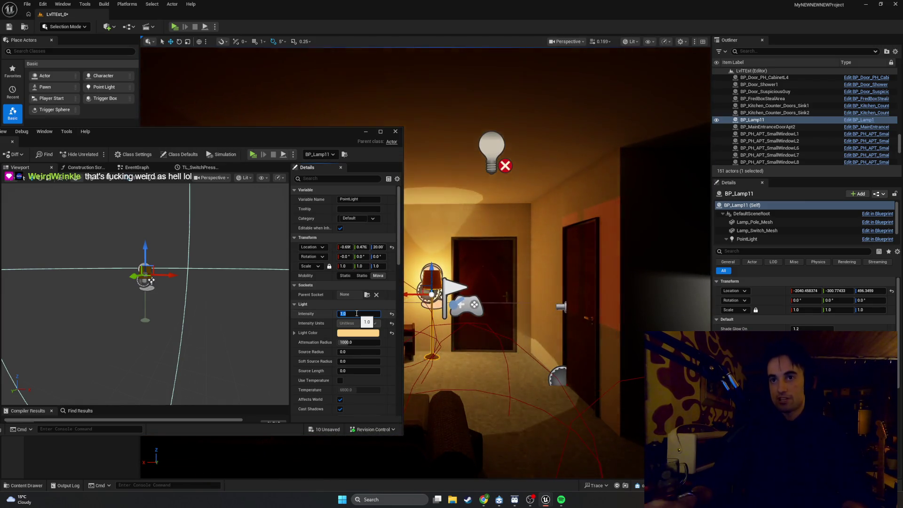
left_click_drag(521, 269, 461, 271)
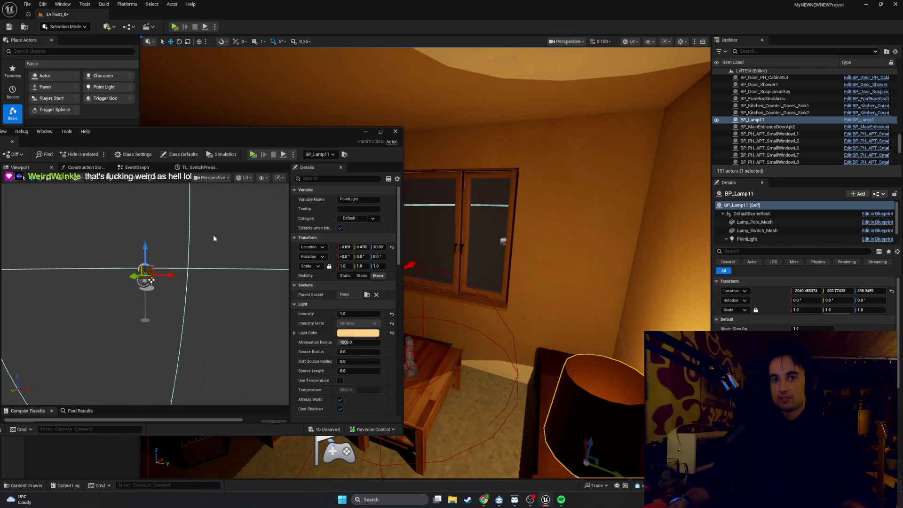
left_click_drag(188, 138, 363, 122)
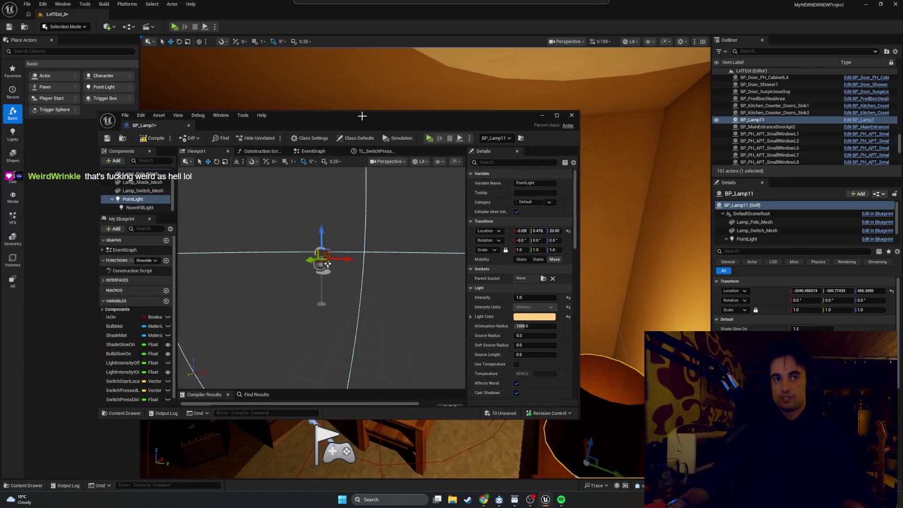
Hide the RoomFillLight component by unticking Visible, darkening the room.
left_click(133, 209)
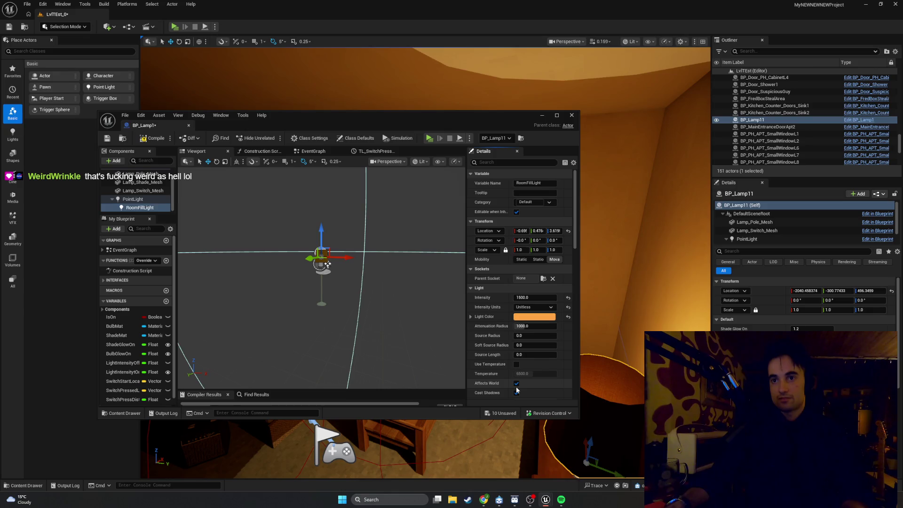
scroll(516, 389, "down", 5)
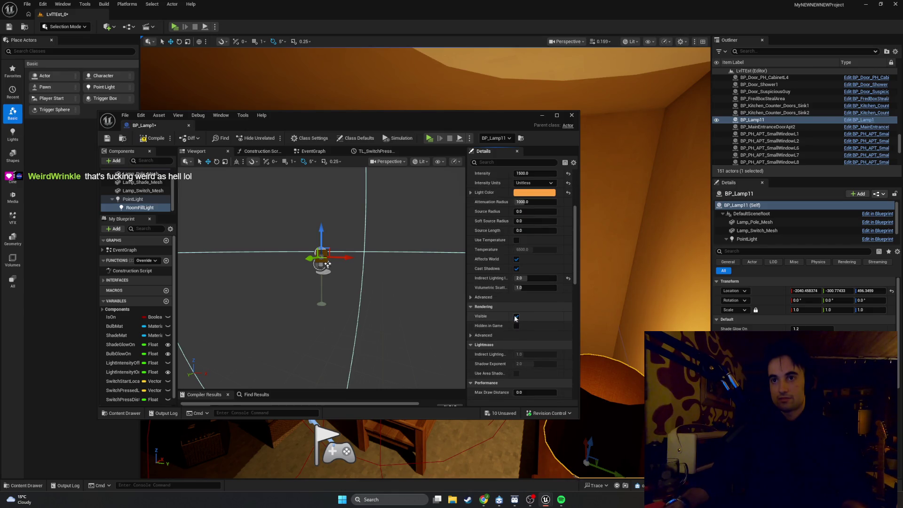
left_click(515, 318)
left_click_drag(329, 115, 142, 146)
left_click_drag(489, 266, 471, 279)
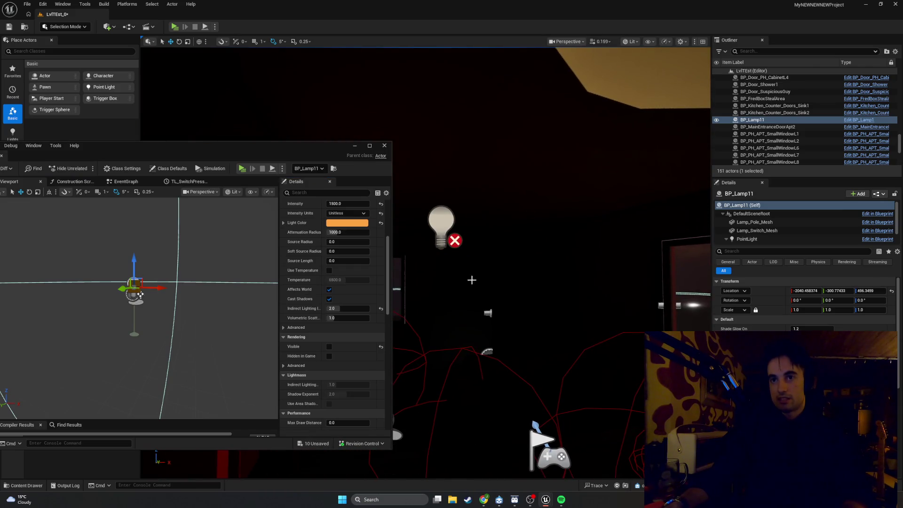
Filter Details by 'fall' and toggle Use Inverse Squared Falloff off and back on.
left_click(298, 194)
type("fall")
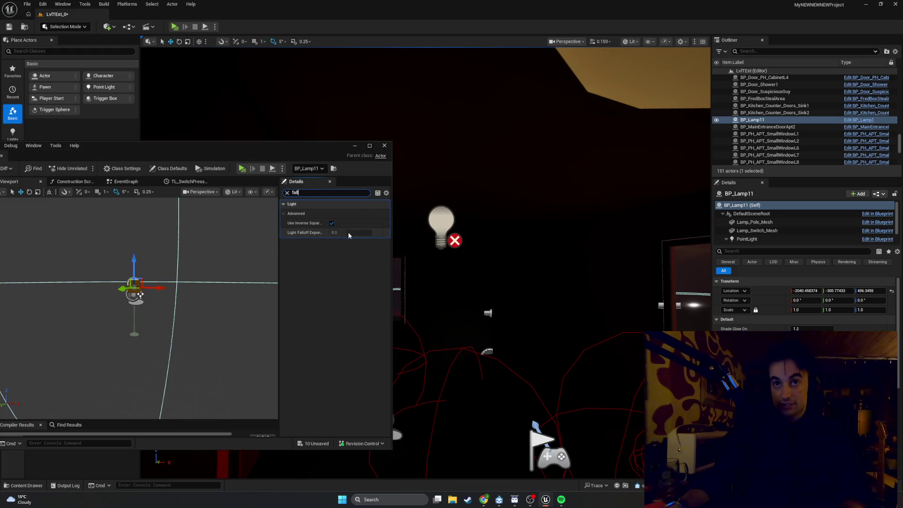
left_click(332, 223)
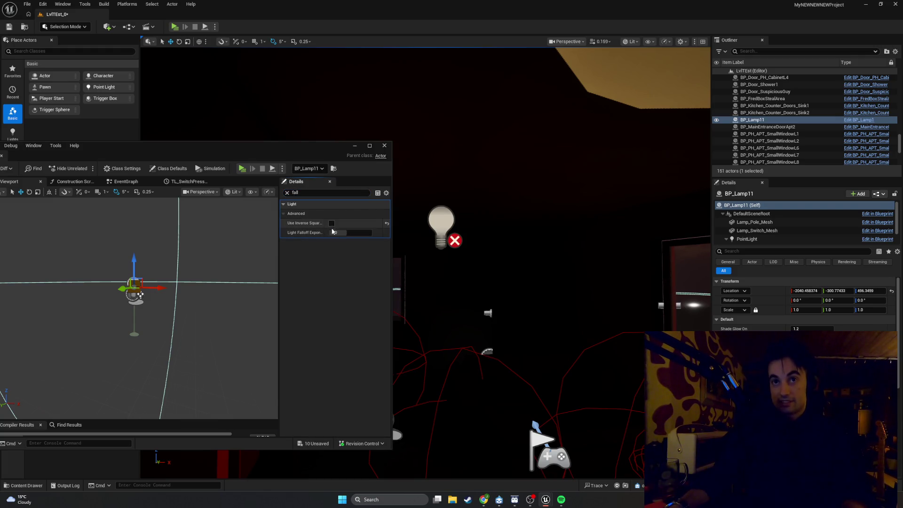
left_click(332, 224)
left_click_drag(188, 146, 323, 147)
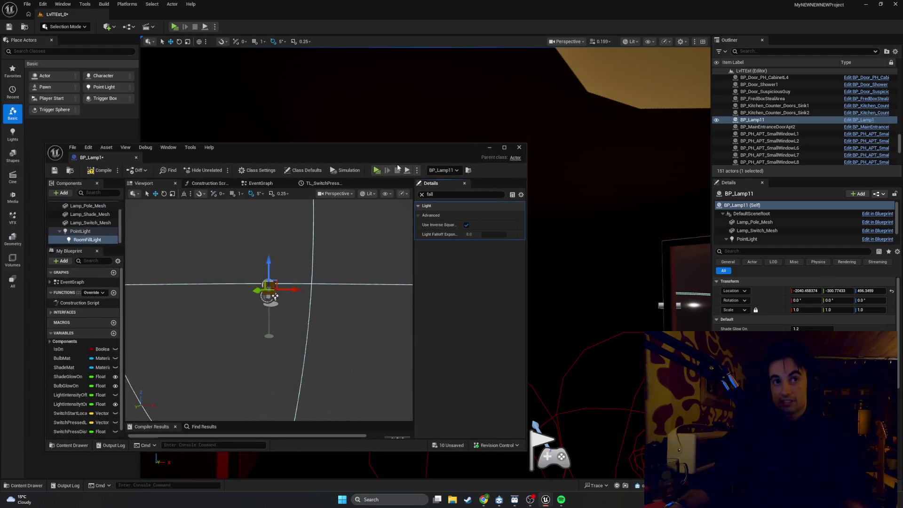
On the PointLight, try Light Falloff Exponent values 2, about 16.9 and 16.
left_click(88, 223)
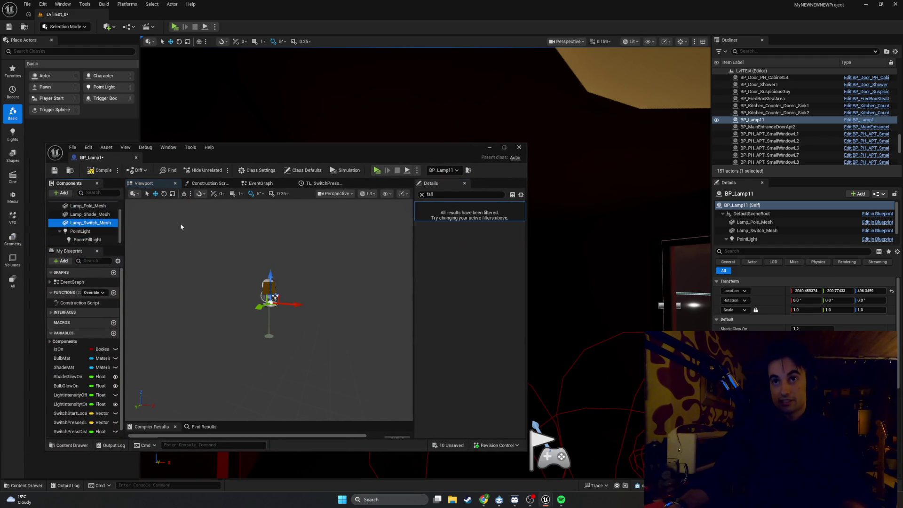
left_click(101, 232)
left_click_drag(434, 153, 311, 156)
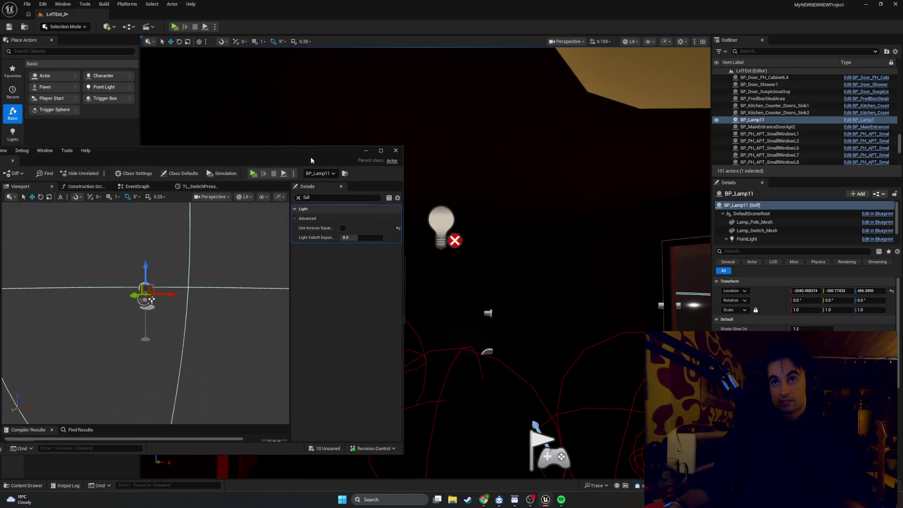
left_click(363, 237)
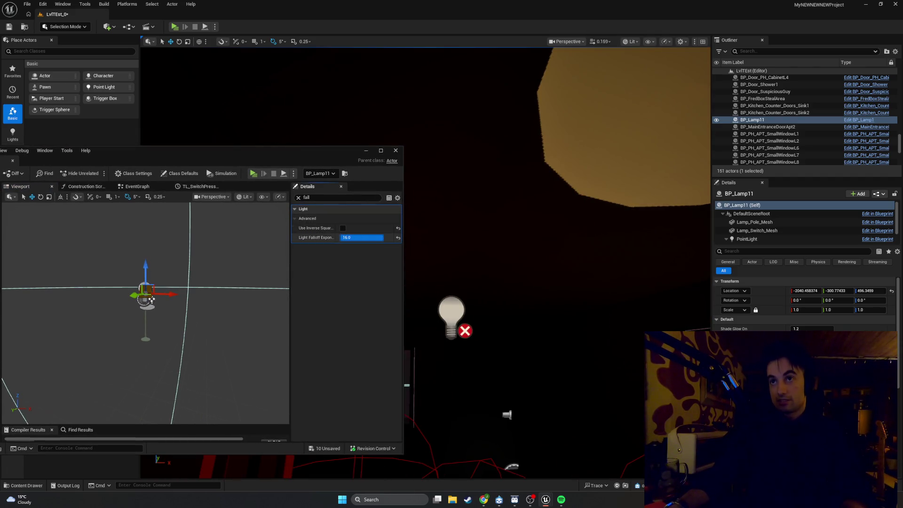
type("2")
left_click_drag(362, 238, 378, 238)
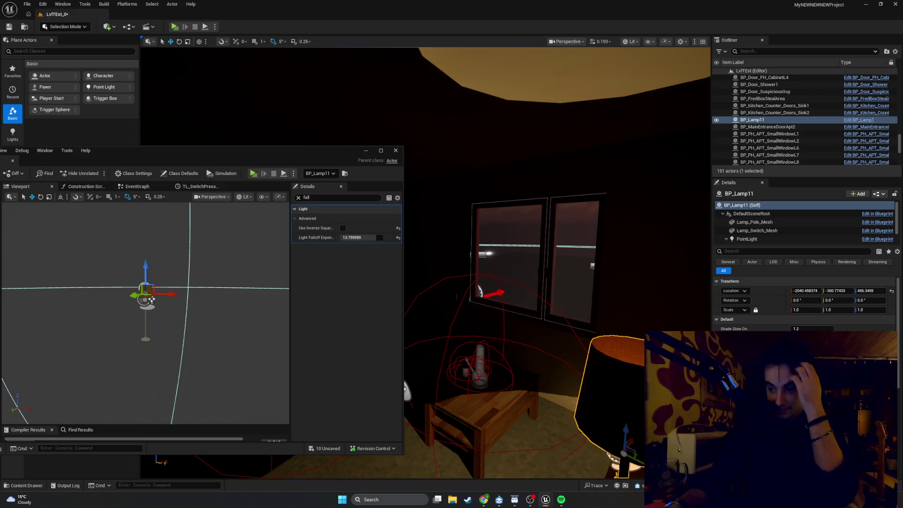
mouse_move(362, 237)
left_mouse_down()
mouse_move(381, 238)
mouse_move(352, 238)
left_mouse_up()
Set the Light Falloff Exponent to 8 and re-enable Use Inverse Squared Falloff.
left_click(343, 238)
type("8")
key("Return")
left_click(343, 228)
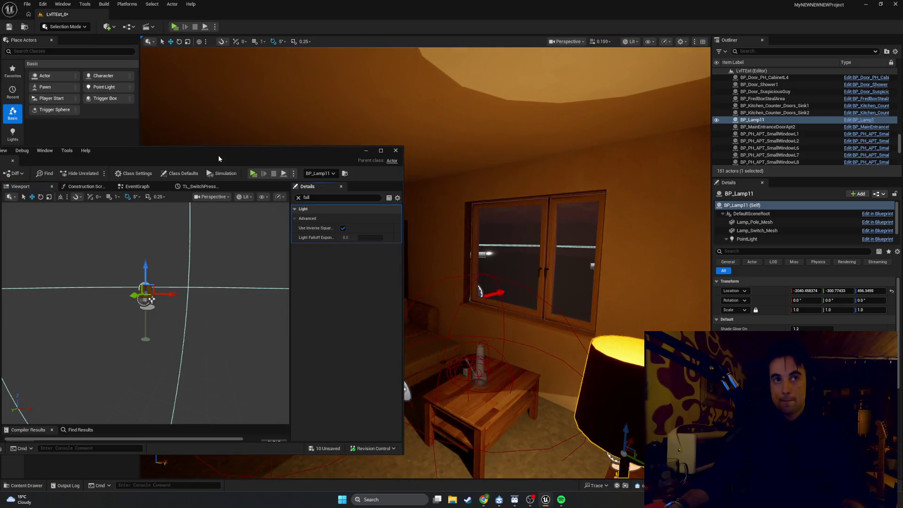
left_click_drag(258, 154, 391, 167)
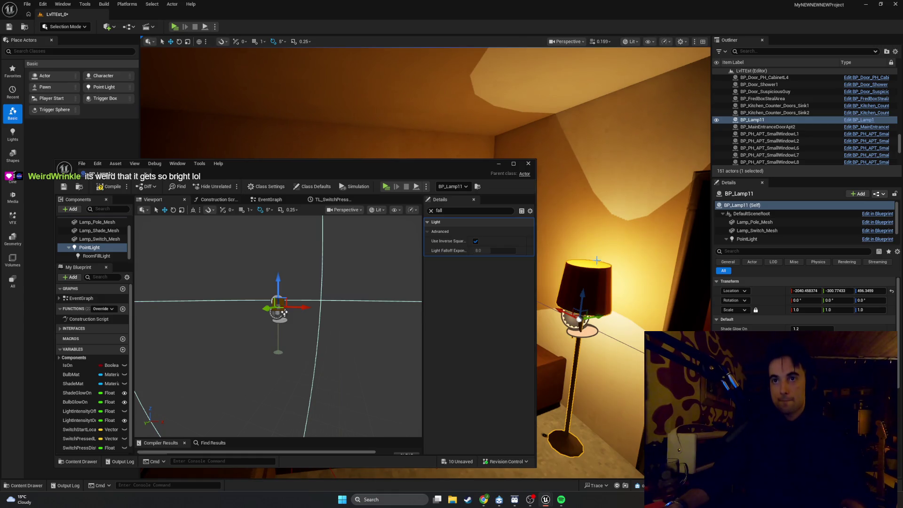
Clear the 'fall' filter and compare RoomFillLight and PointLight full settings.
left_click(596, 260)
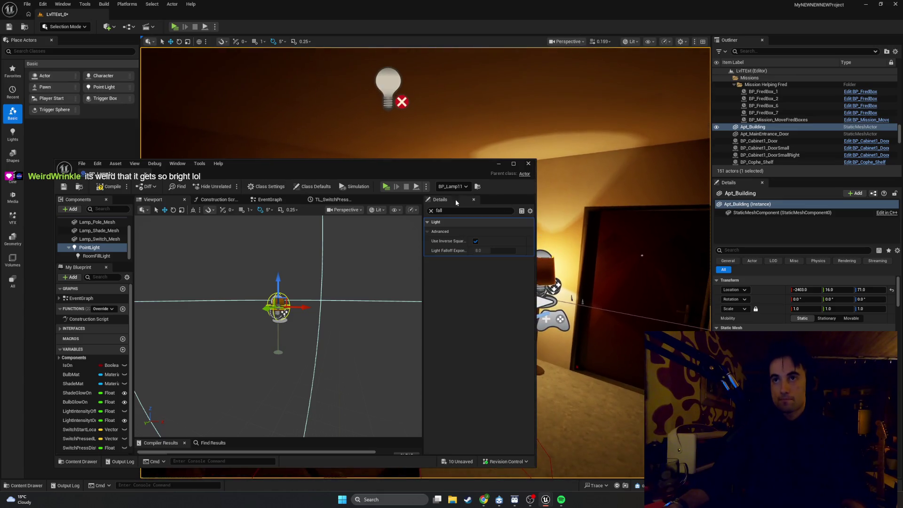
left_click(278, 310)
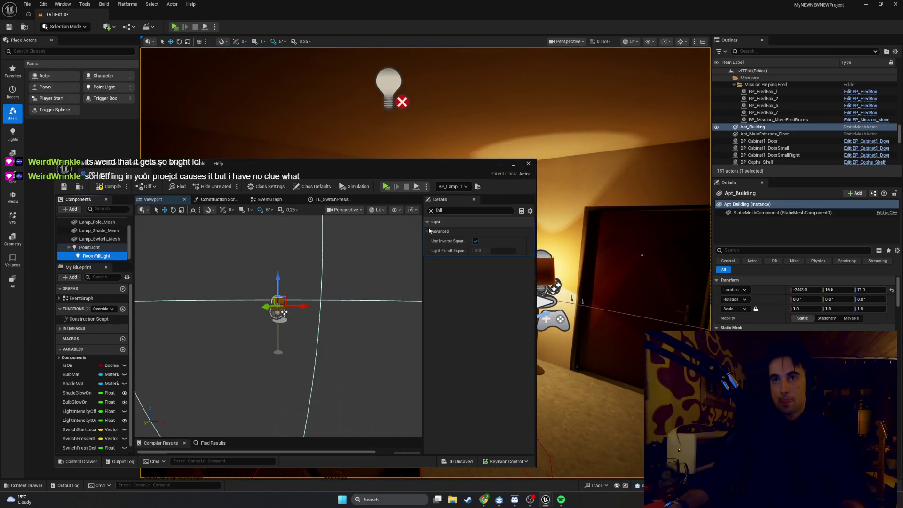
left_click(431, 211)
scroll(475, 282, "down", 5)
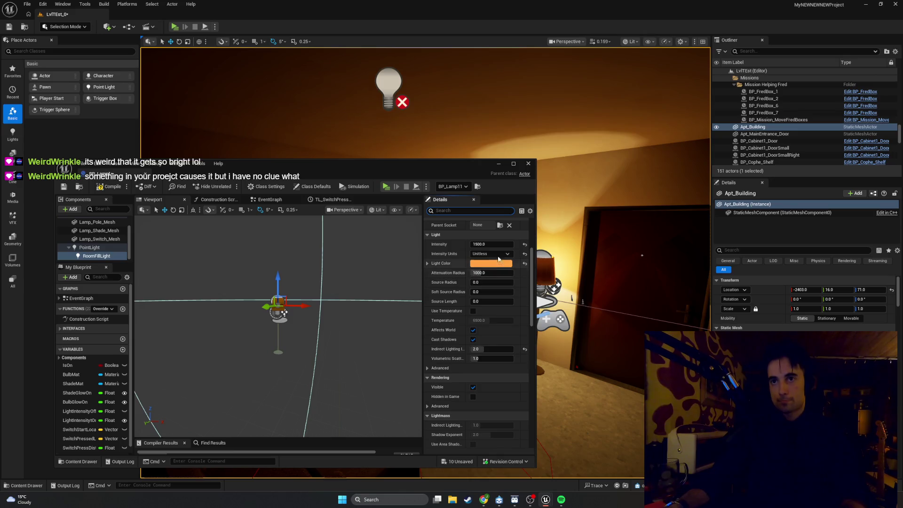
left_click(89, 247)
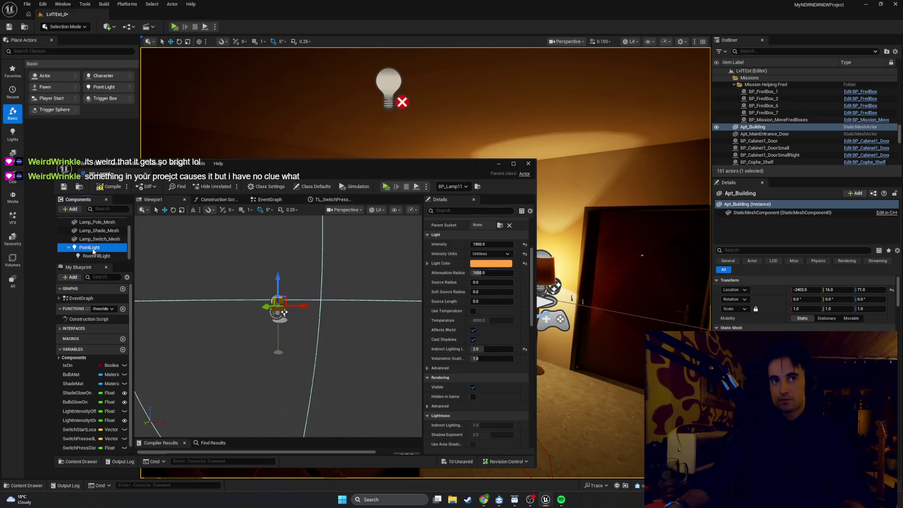
scroll(487, 254, "up", 2)
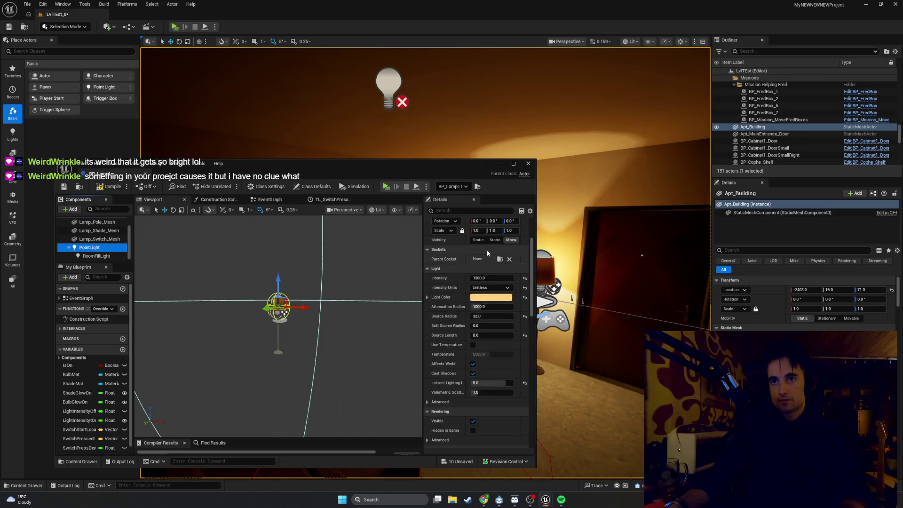
Minimise the lamp blueprint editor and fly the view up into the lampshade.
left_click(499, 164)
mouse_move(446, 263)
left_mouse_down()
mouse_move(345, 258)
mouse_move(287, 272)
mouse_move(367, 260)
left_mouse_up()
left_click_drag(487, 309, 481, 292)
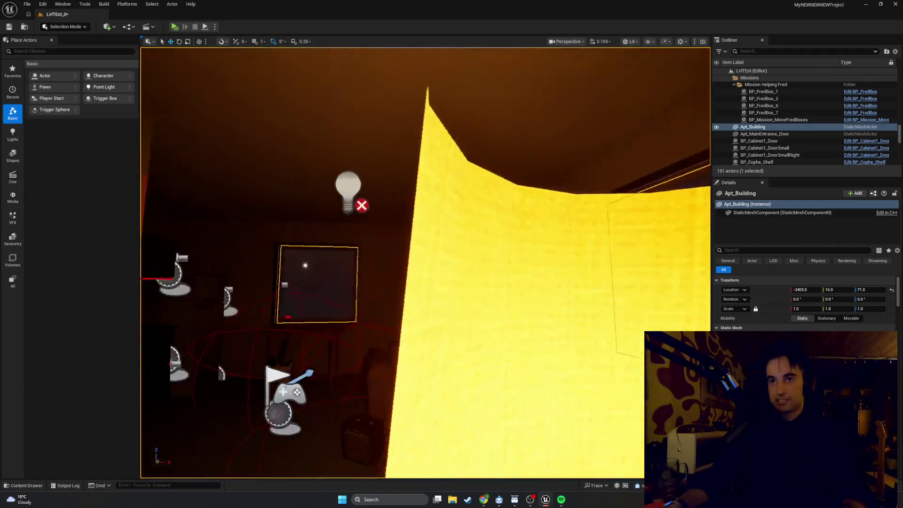
Fly through the room to frame the floor lamp by the window and select BP_Lamp11.
key("w")
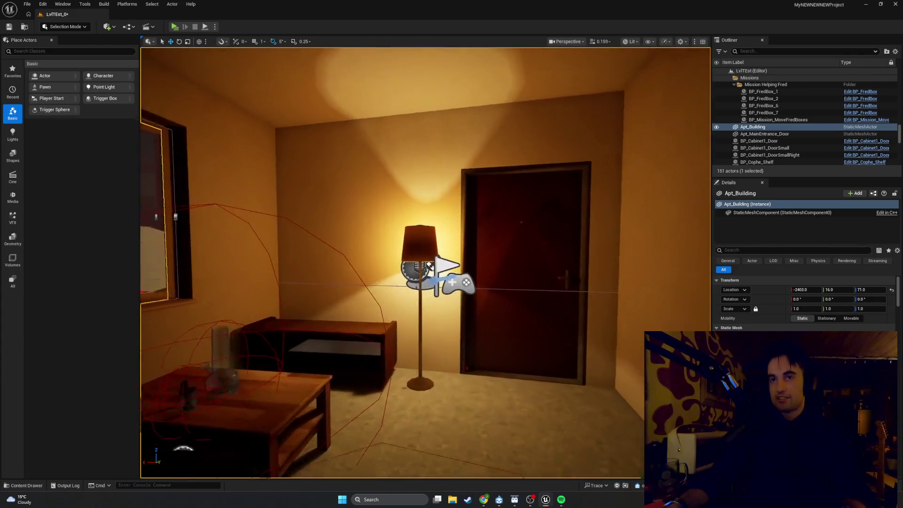
key("w")
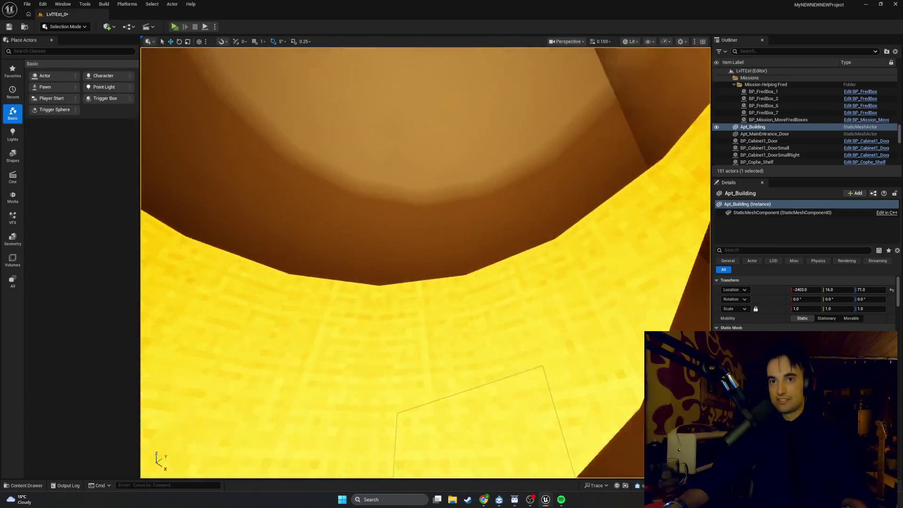
key("w")
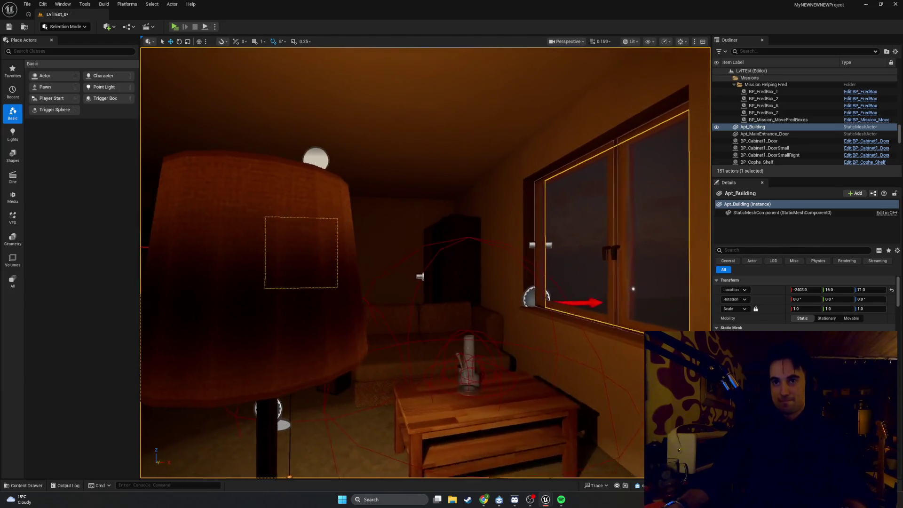
mouse_move(425, 264)
left_mouse_down()
mouse_move(376, 263)
mouse_move(357, 225)
mouse_move(366, 226)
mouse_move(329, 235)
mouse_move(358, 235)
mouse_move(329, 231)
mouse_move(358, 233)
mouse_move(373, 253)
left_mouse_up()
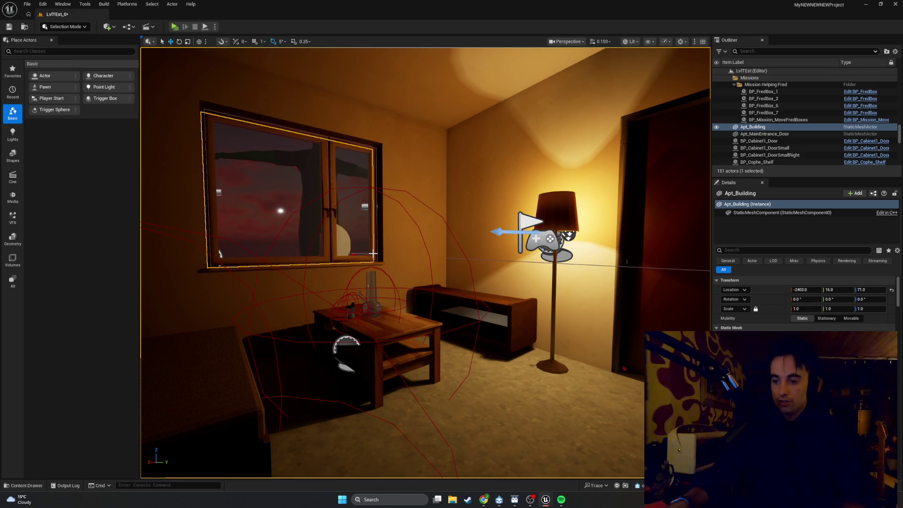
scroll(460, 333, "up", 6)
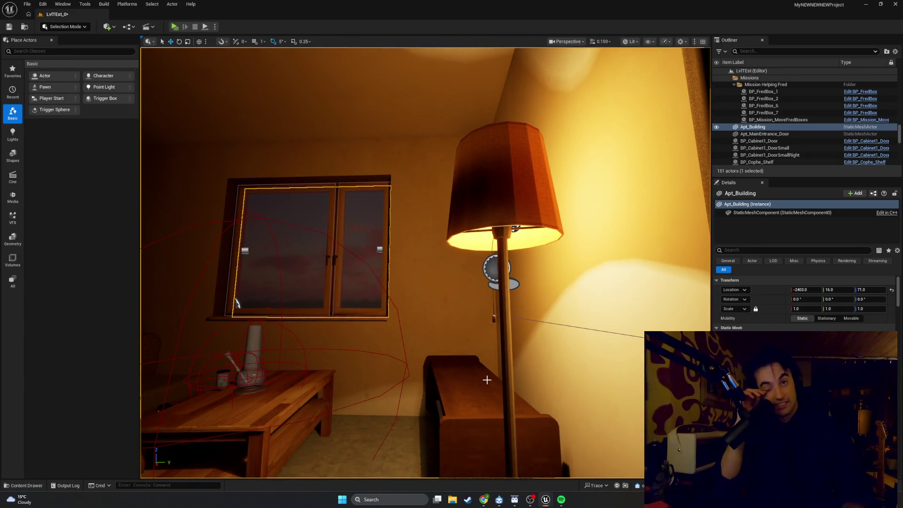
left_click_drag(486, 380, 564, 374)
mouse_move(379, 320)
left_mouse_down()
mouse_move(470, 418)
mouse_move(397, 383)
mouse_move(564, 388)
left_mouse_up()
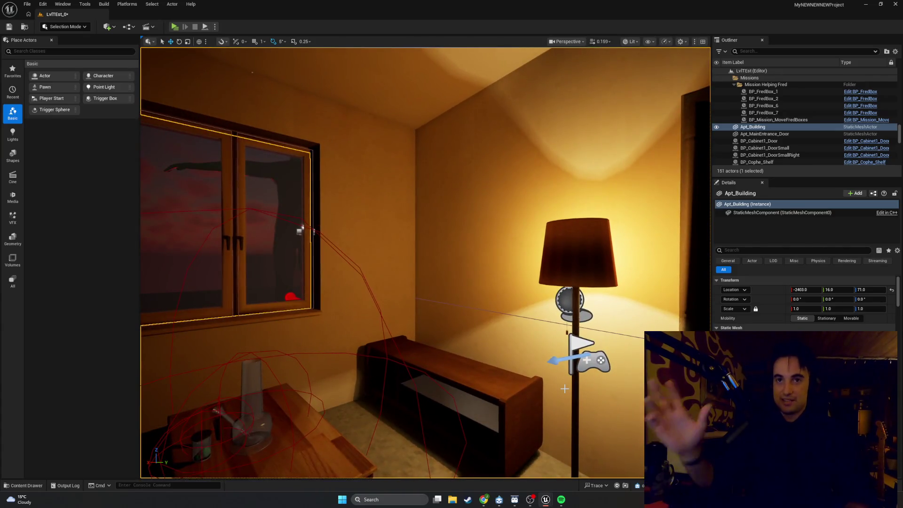
left_click_drag(469, 339, 490, 336)
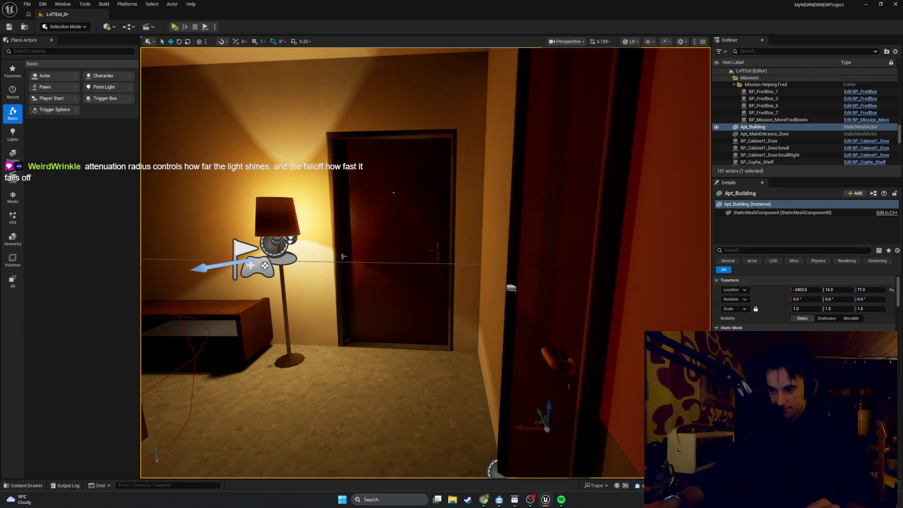
mouse_move(342, 256)
left_mouse_down()
mouse_move(479, 248)
mouse_move(448, 254)
left_mouse_up()
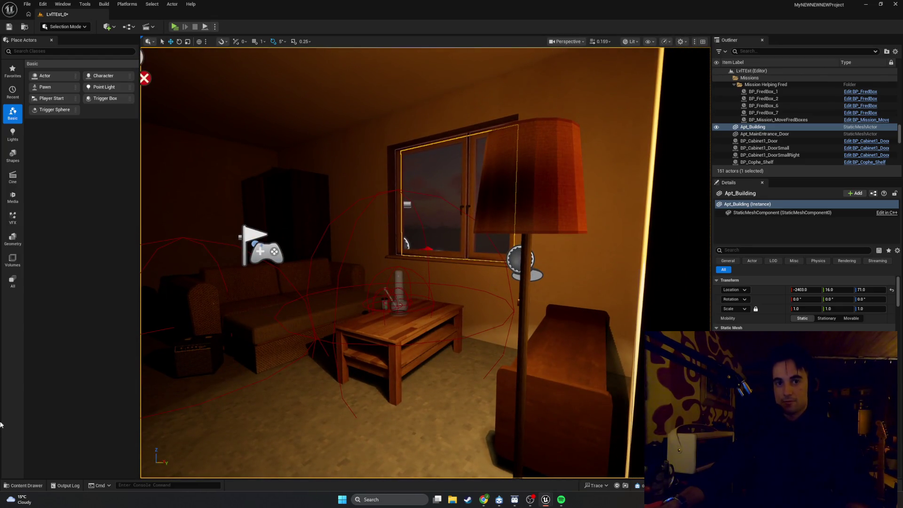
left_click(532, 213)
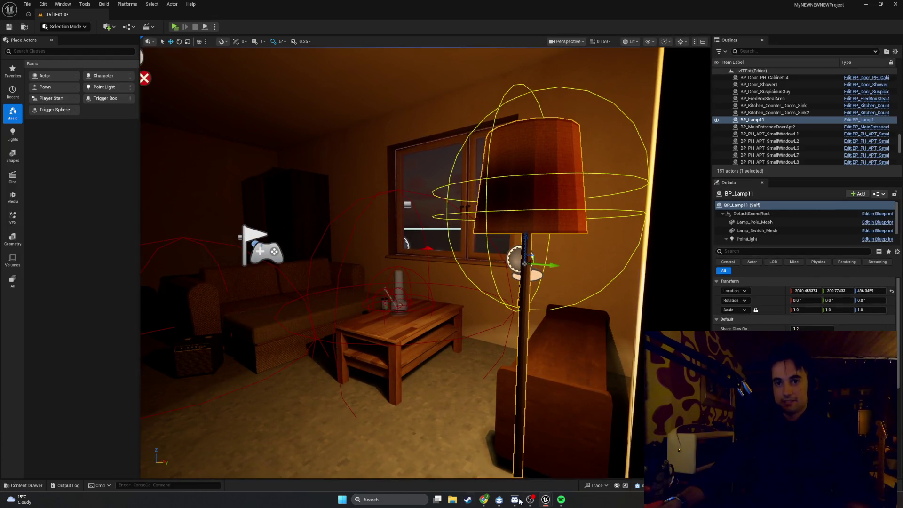
Open the lamp's blueprint and hide its RoomFillLight by unchecking Visible.
key("ctrl+e")
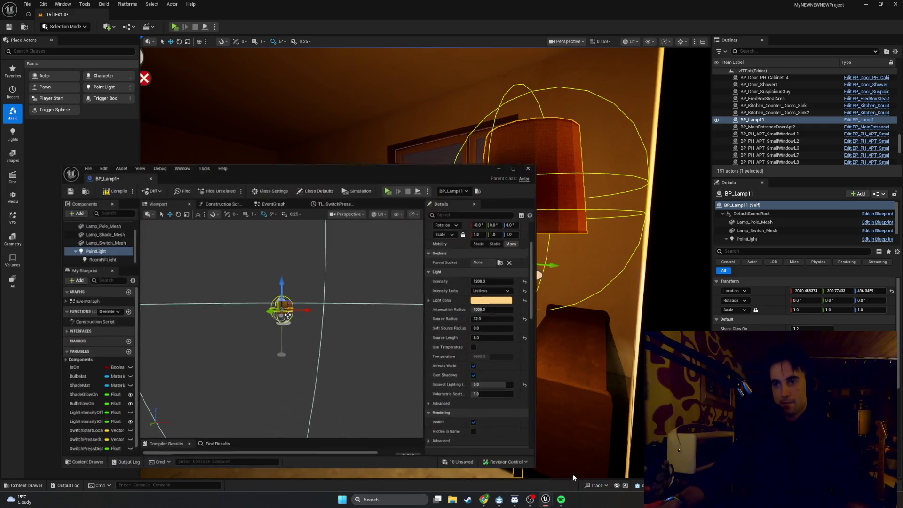
left_click_drag(97, 263, 97, 314)
left_click(94, 273)
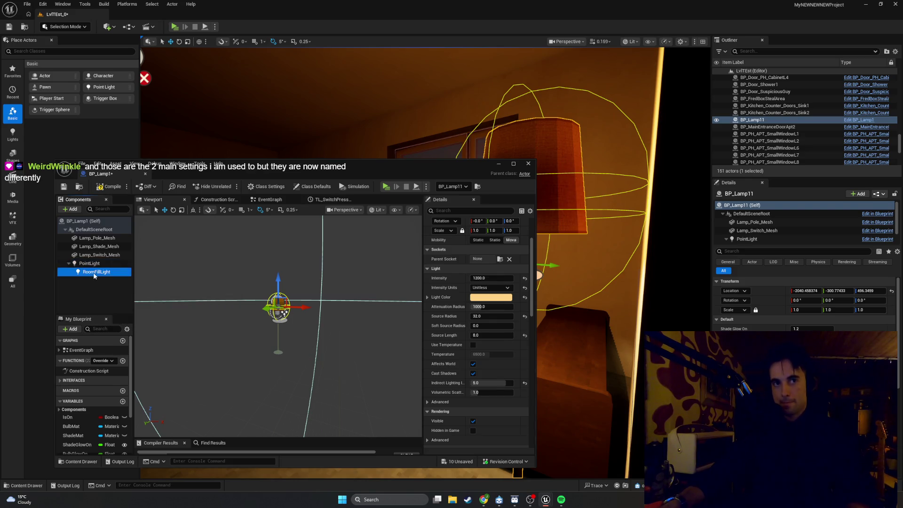
left_click(473, 421)
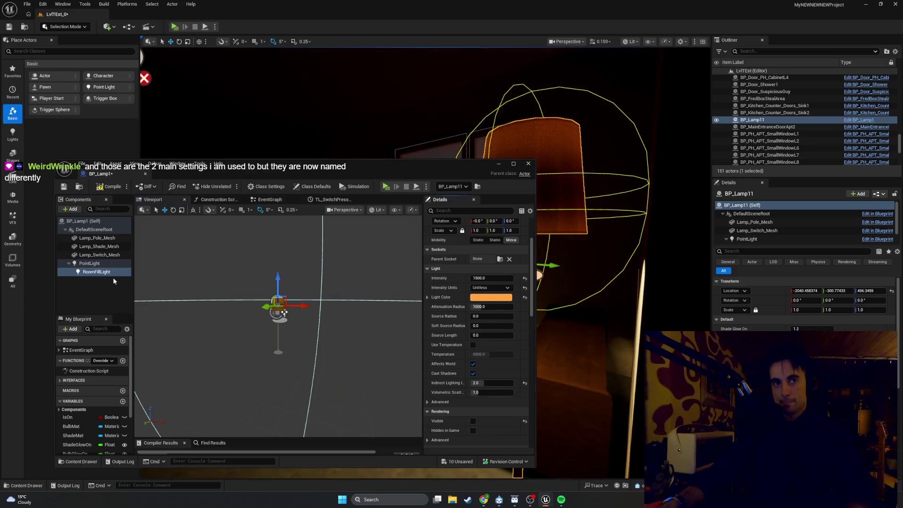
On PointLight, turn off Use Inverse Squared Falloff and set Intensity to 1.0.
left_click(107, 266)
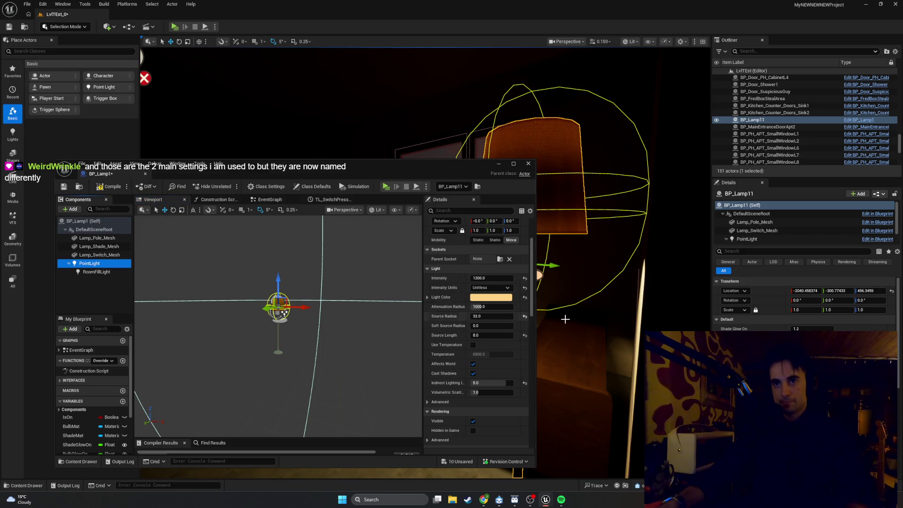
left_click_drag(376, 165, 216, 143)
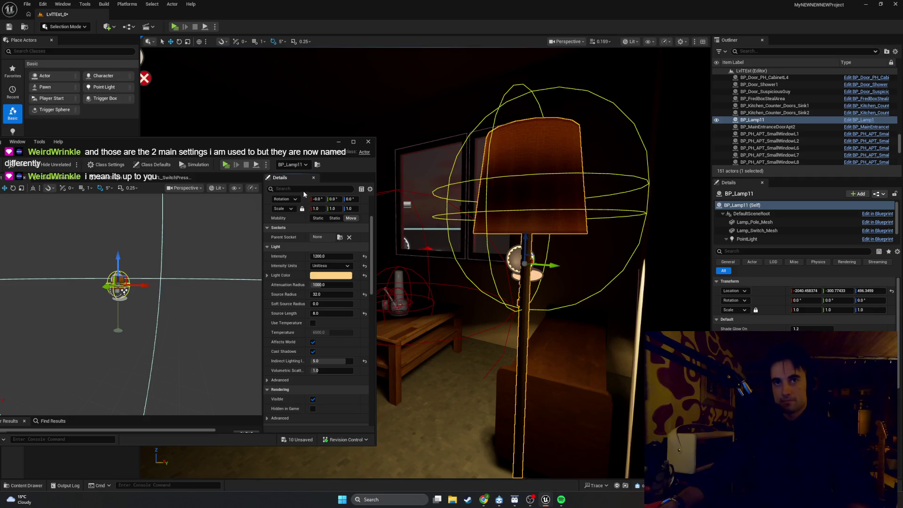
type("fall")
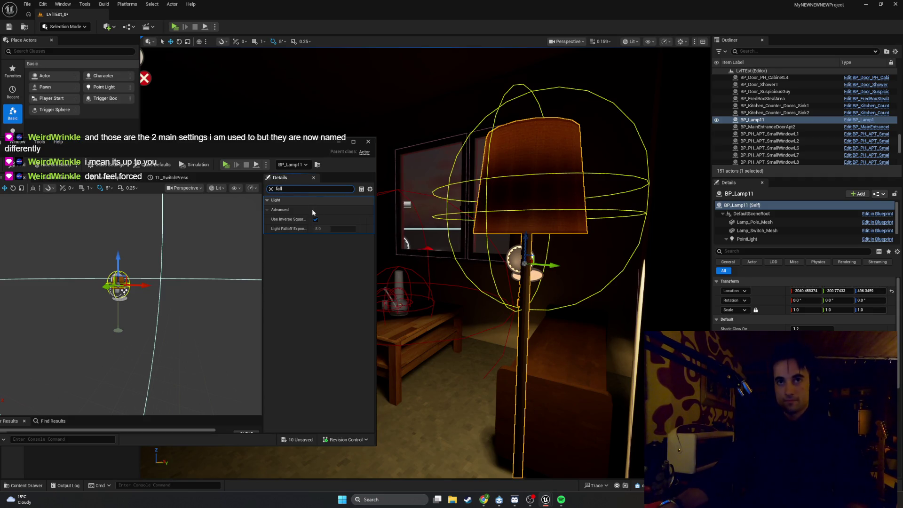
left_click(316, 219)
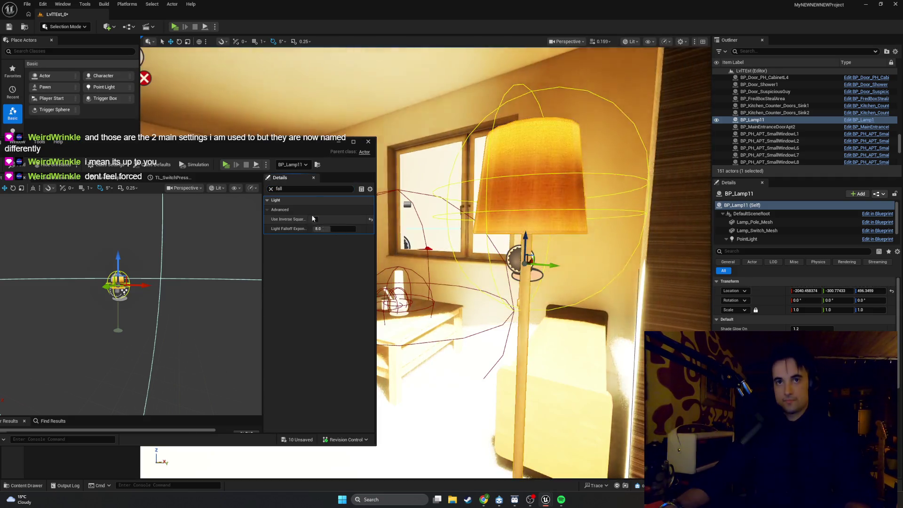
left_click(270, 189)
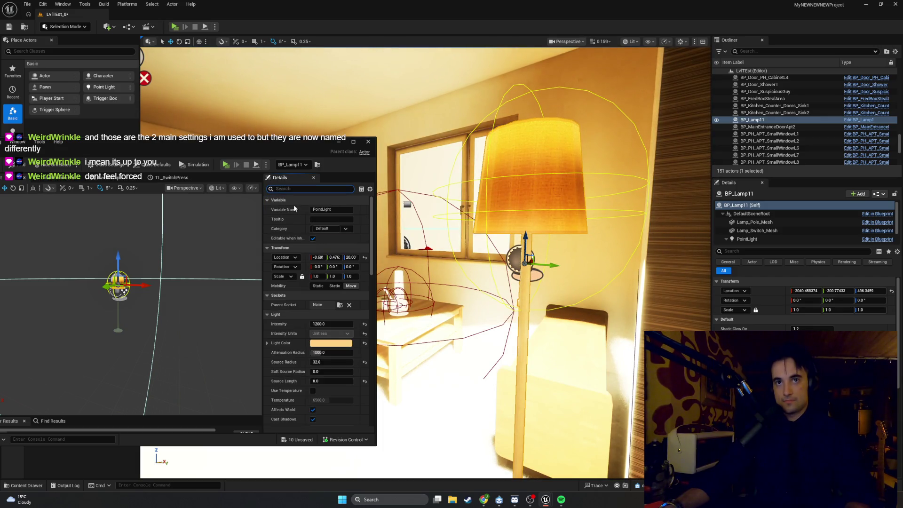
left_click(334, 325)
type("1")
key("Return")
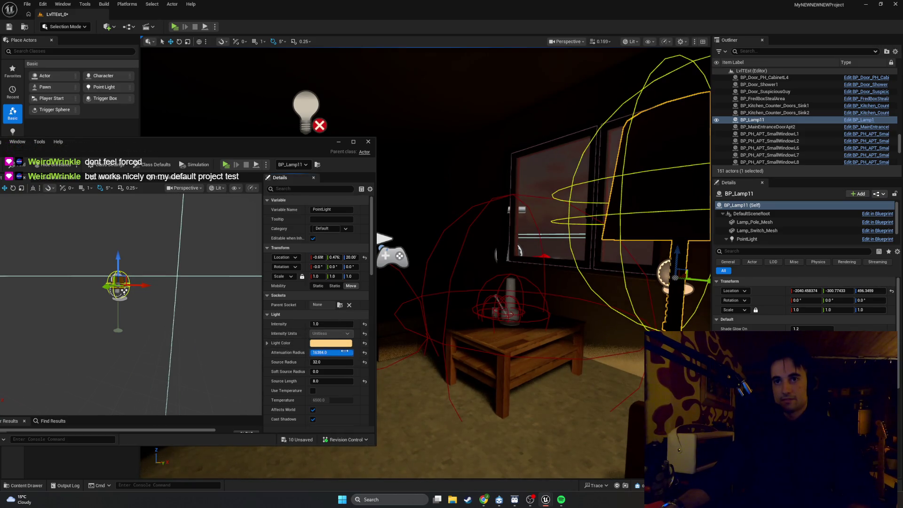
Set the point light's Attenuation Radius to 10000000.
left_click_drag(332, 352, 333, 350)
type("10000000")
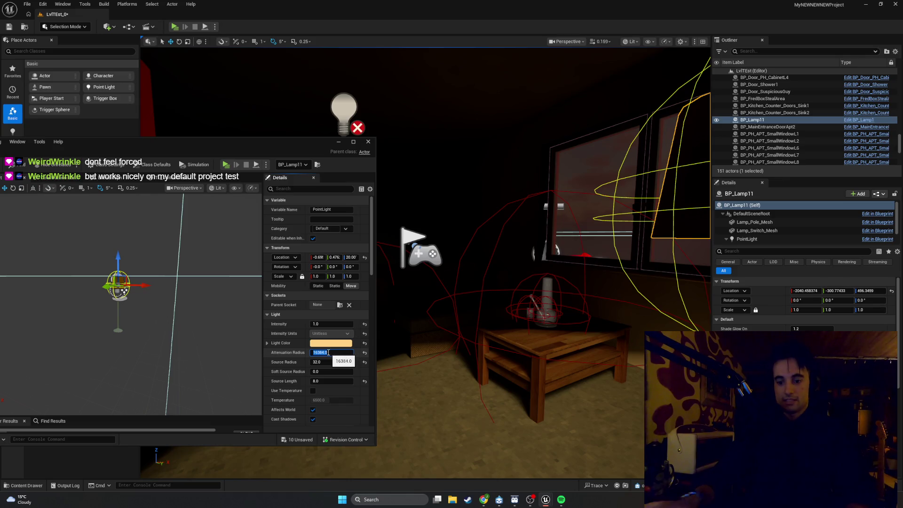
key("Return")
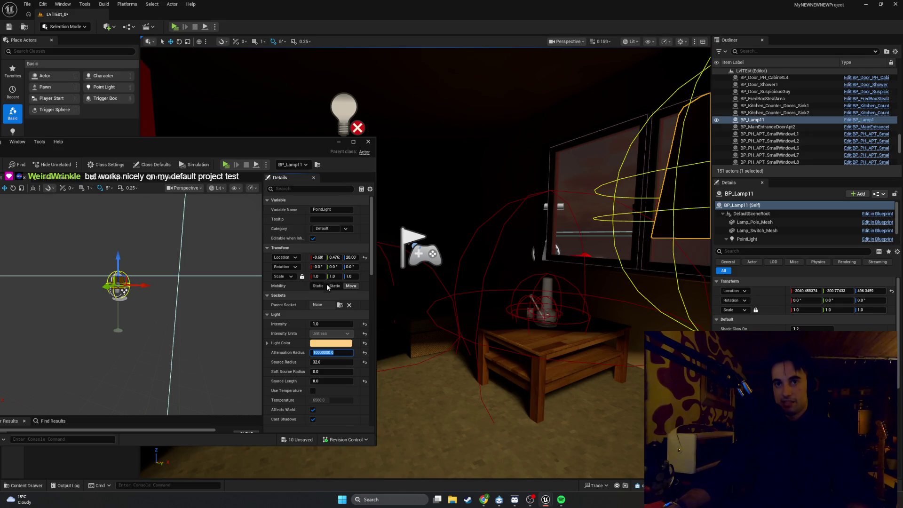
Filter Details by 'fall' and try Light Falloff Exponent values 16, 2 and 16.
left_click(303, 190)
type("fall")
left_click(328, 228)
type("16")
key("Return")
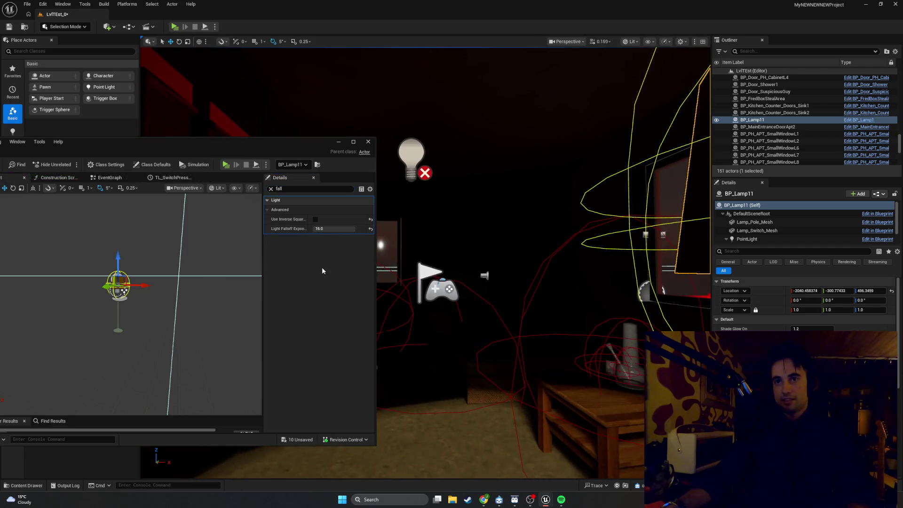
left_click(330, 229)
type("2")
key("Return")
left_click(330, 229)
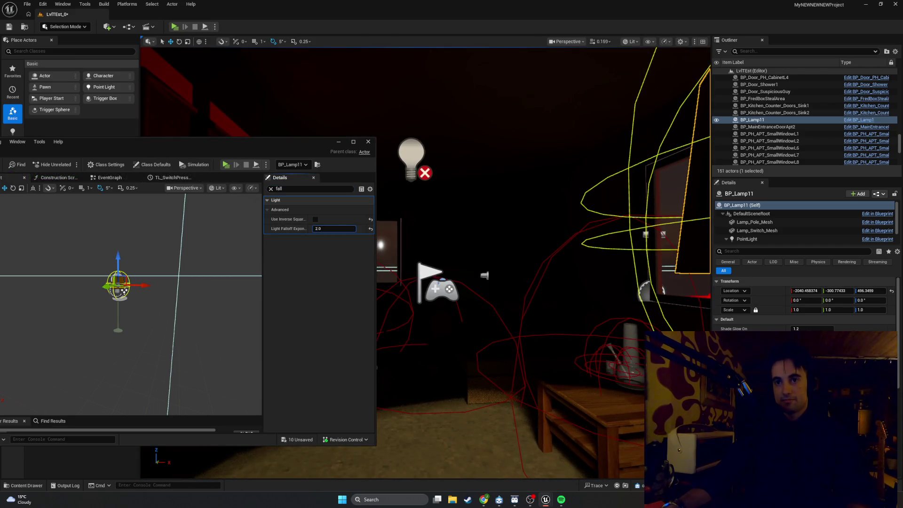
type("16")
key("Return")
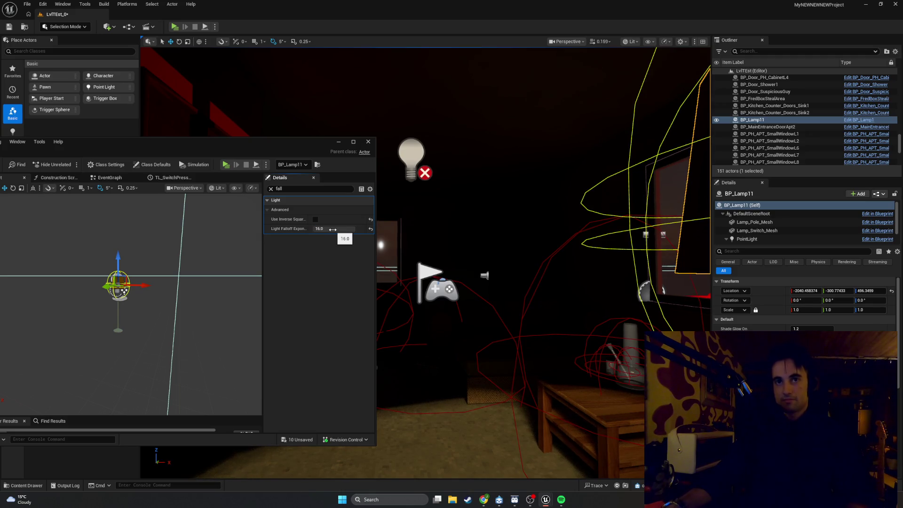
Try exponent 100, then reset it to 8 and re-check Use Inverse Squared Falloff.
left_click(333, 229)
type("100000")
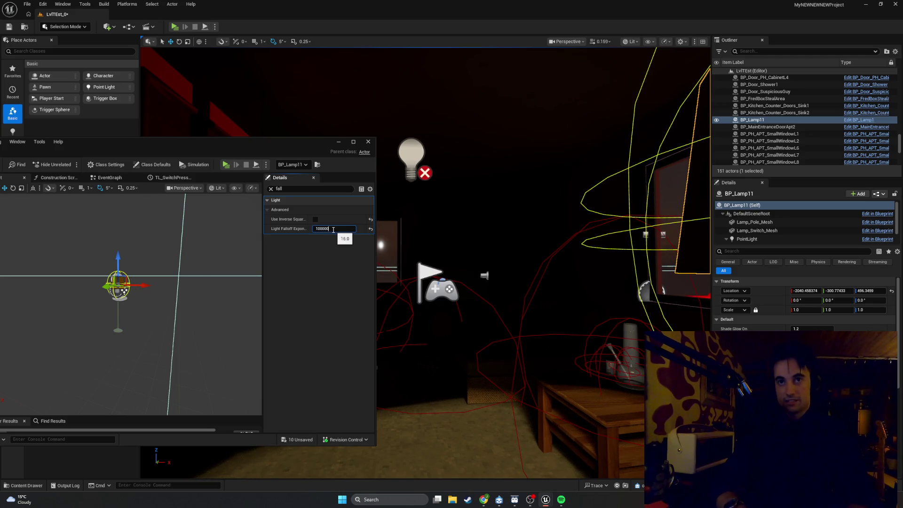
key("Return")
type("100000")
key("BackSpace")
key("BackSpace")
key("BackSpace")
type("8")
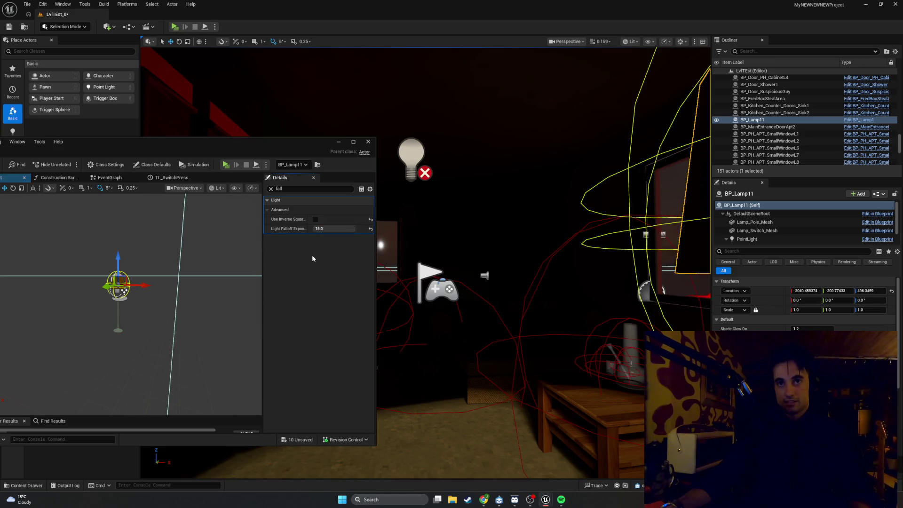
key("Return")
key("shift+Tab")
key("space")
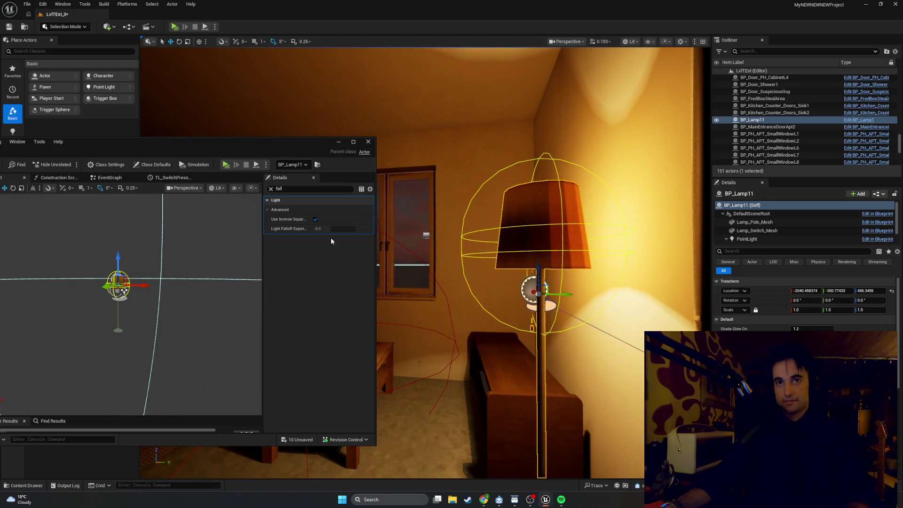
Clear the Details property filter and reposition the Blueprint window.
left_click(269, 194)
left_click(270, 189)
mouse_move(196, 151)
left_mouse_down()
mouse_move(369, 144)
mouse_move(252, 137)
left_mouse_up()
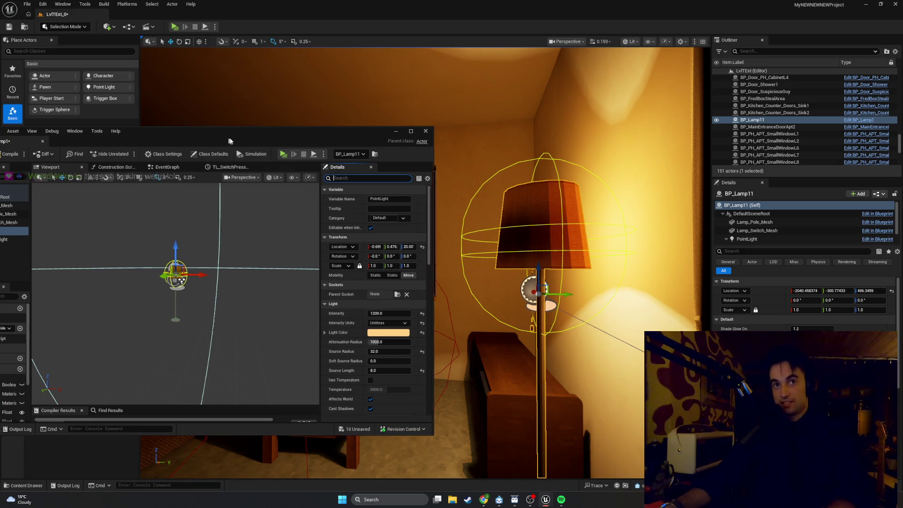
left_click_drag(219, 140, 271, 136)
Fly the view around the floor lamp, doorway and wall cabinet to inspect the lighting.
mouse_move(588, 198)
left_mouse_down()
mouse_move(583, 150)
mouse_move(564, 155)
mouse_move(500, 221)
left_mouse_up()
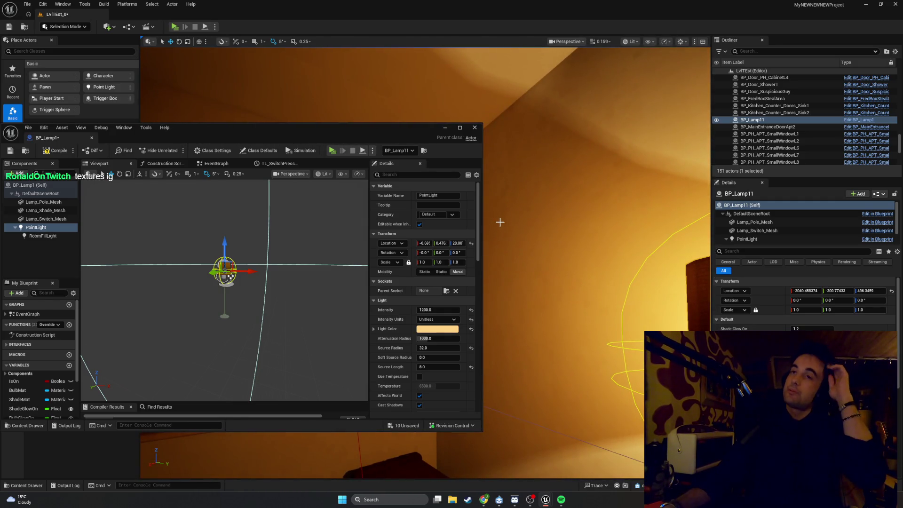
mouse_move(405, 115)
left_mouse_down()
mouse_move(414, 117)
mouse_move(402, 117)
mouse_move(413, 115)
mouse_move(402, 103)
mouse_move(403, 123)
left_mouse_up()
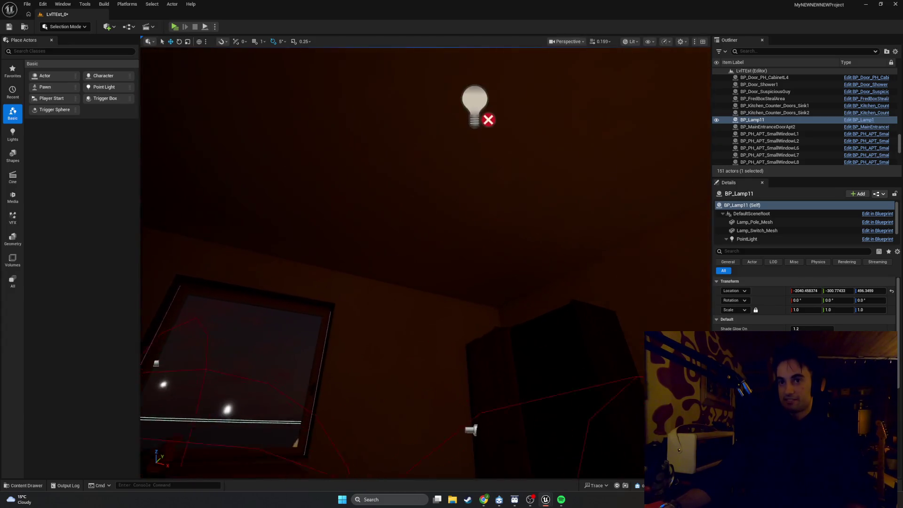
mouse_move(402, 123)
left_mouse_down()
mouse_move(414, 125)
mouse_move(399, 128)
left_mouse_up()
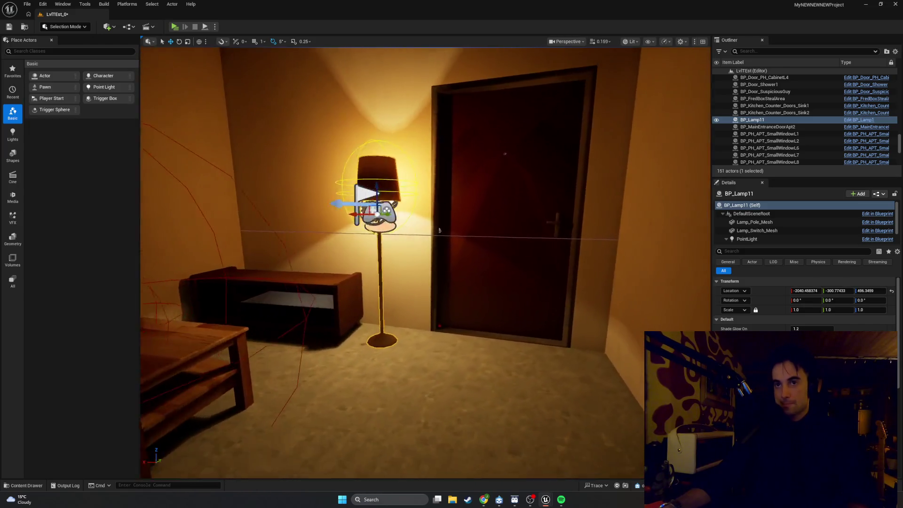
mouse_move(439, 230)
left_mouse_down()
mouse_move(420, 246)
mouse_move(450, 214)
left_mouse_up()
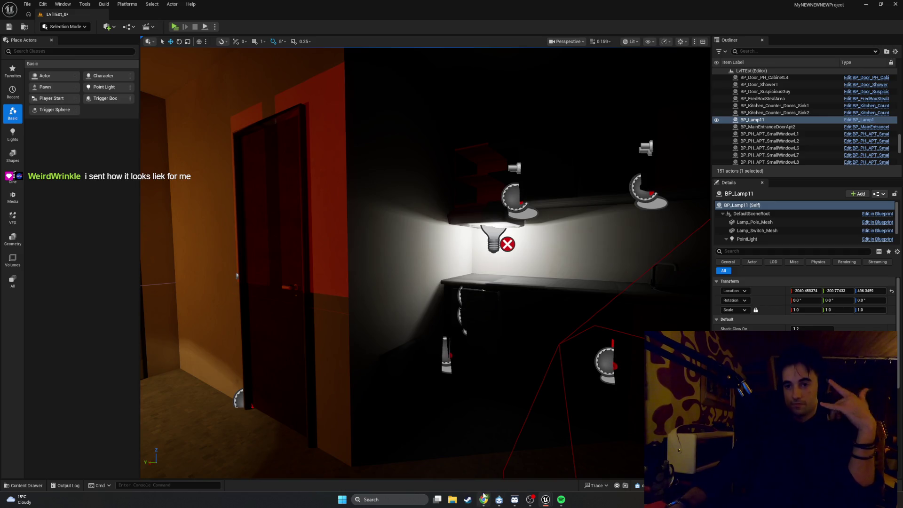
left_click(342, 499)
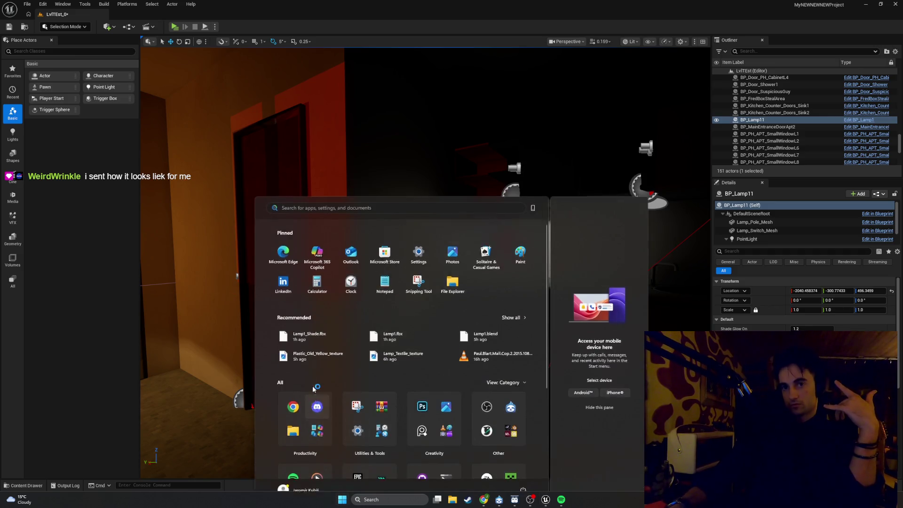
Open Task Manager and end the Discord process.
key("Escape")
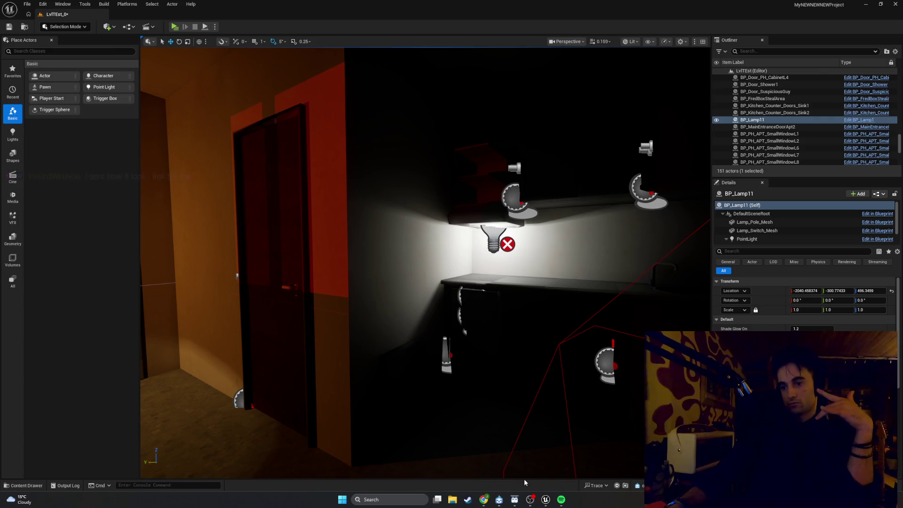
left_click(341, 499)
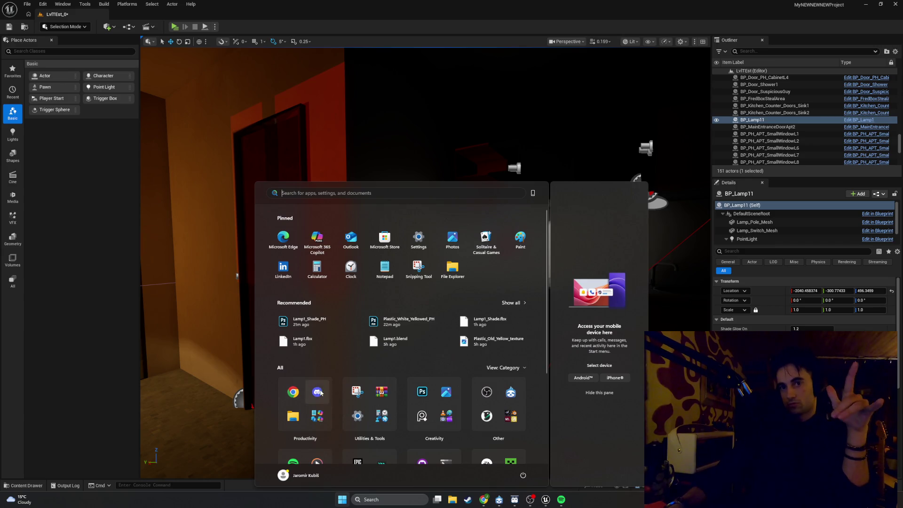
key("Escape")
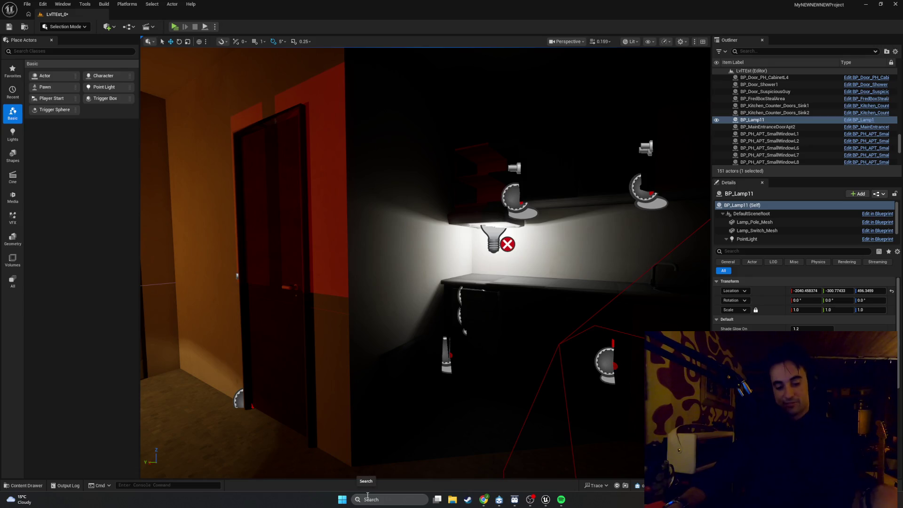
key("super")
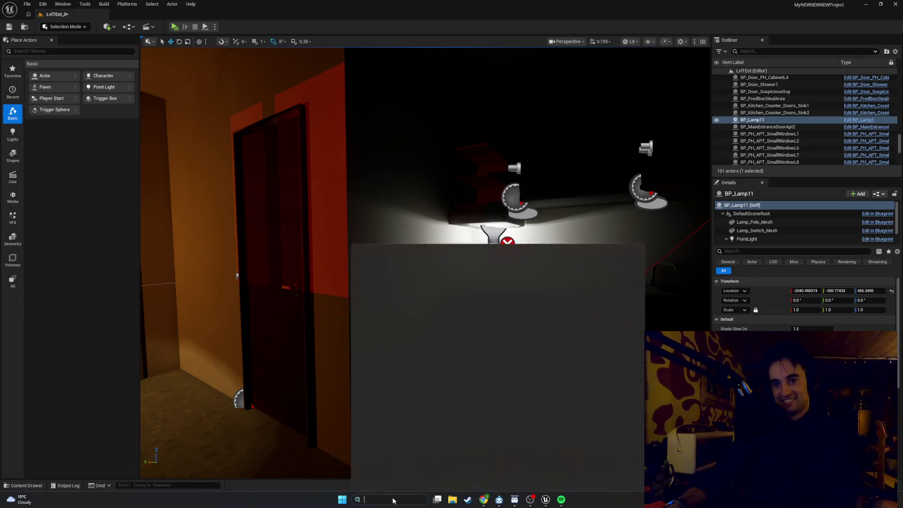
key("Escape")
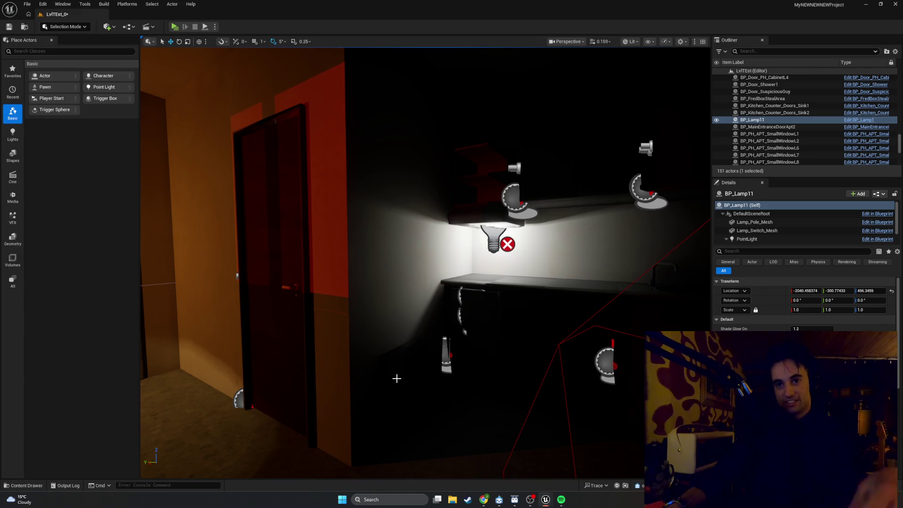
key("ctrl+shift+Escape")
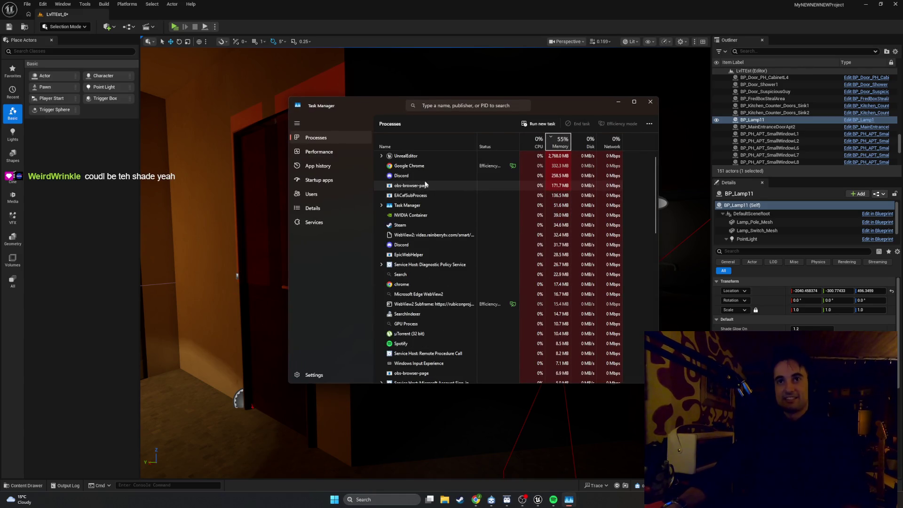
left_click(423, 176)
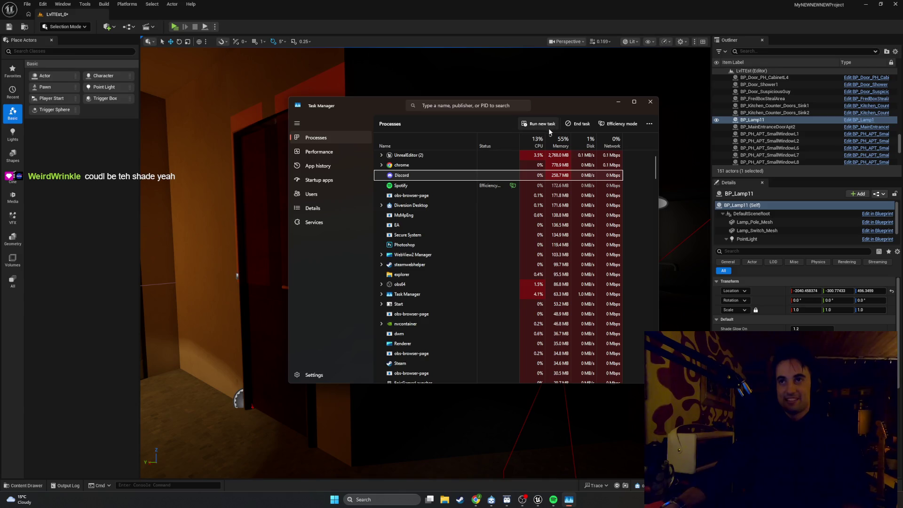
left_click(579, 124)
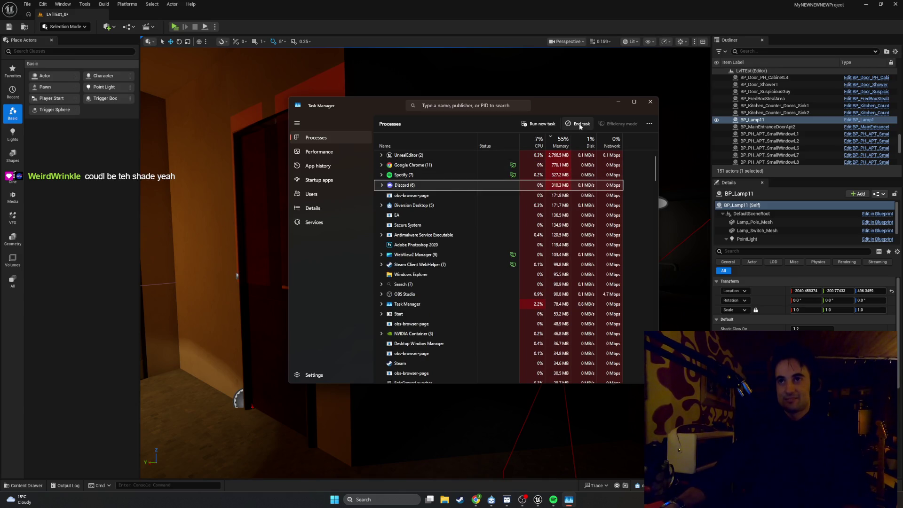
Close Task Manager and relaunch Discord from the Start menu.
left_click(650, 102)
left_click(342, 499)
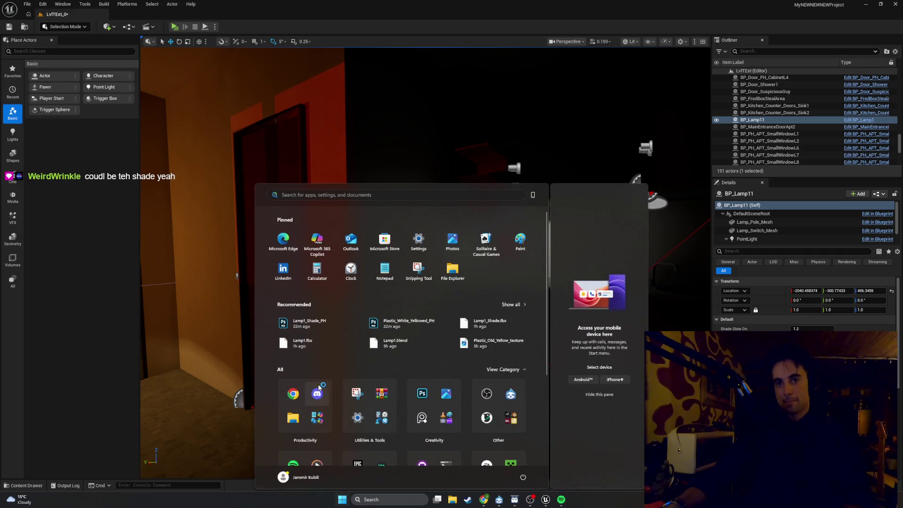
left_click(318, 393)
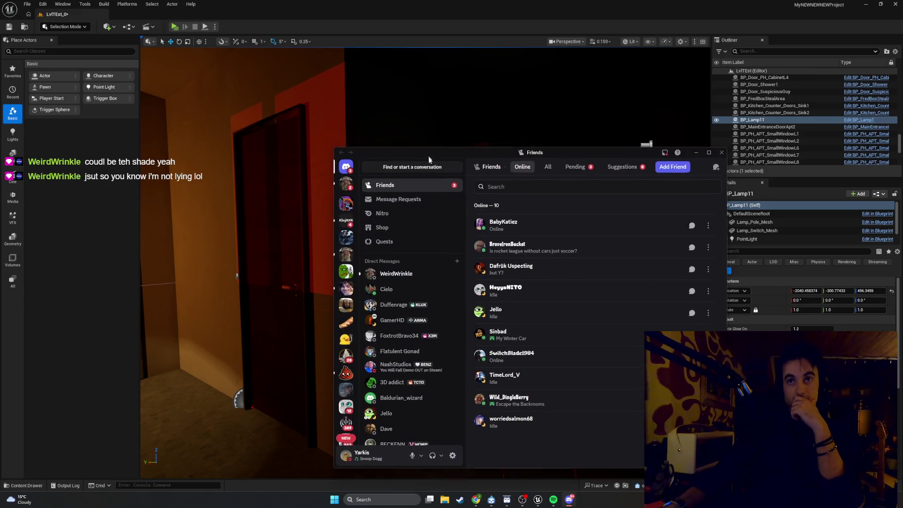
Switch away from Discord with Alt+Tab to bring back the Unreal level view.
key("alt+Tab")
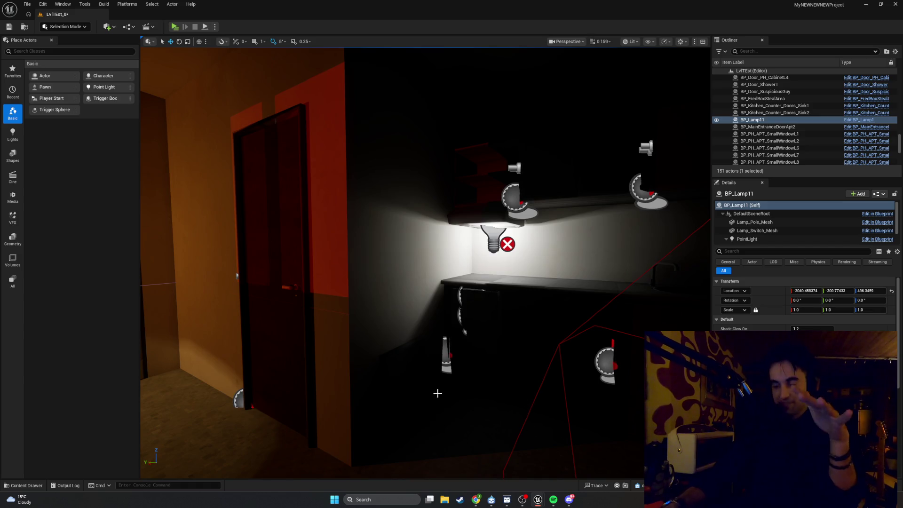
Frame the BP_Lamp11 floor lamp, inspect ceiling light PointLight16, then reselect the lamp.
key("f")
mouse_move(426, 264)
left_mouse_down()
mouse_move(362, 247)
mouse_move(400, 260)
left_mouse_up()
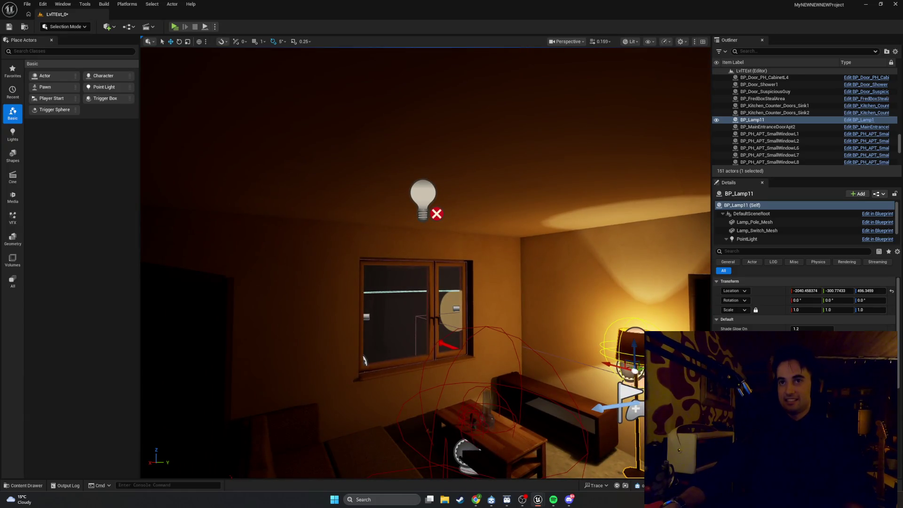
left_click(423, 196)
mouse_move(423, 197)
left_mouse_down()
mouse_move(158, 454)
mouse_move(180, 475)
left_mouse_up()
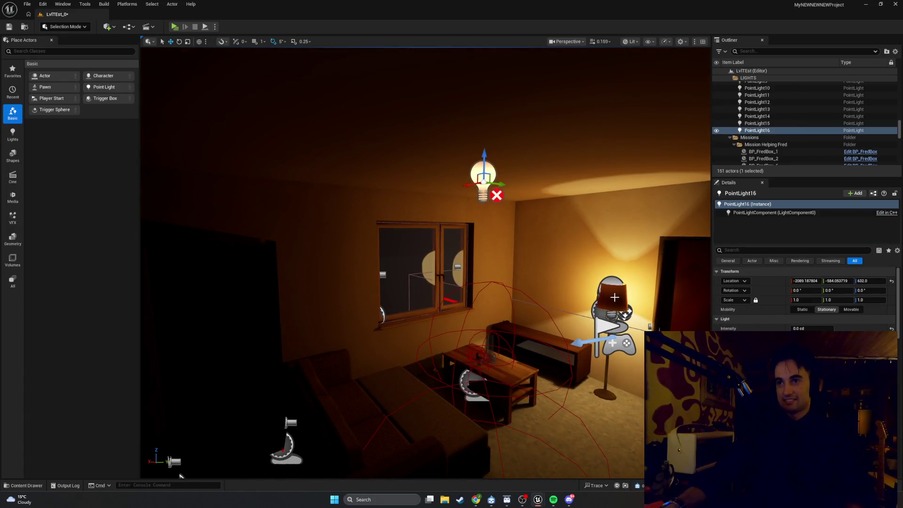
key("ctrl+z")
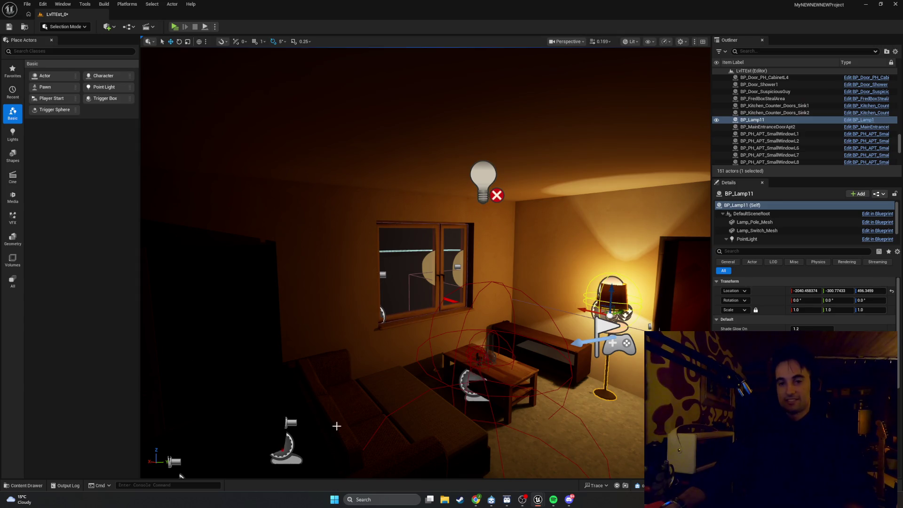
Bring up the BP_Lamp1 Blueprint editor's warm PointLight settings beside the lit floor lamp.
mouse_move(542, 501)
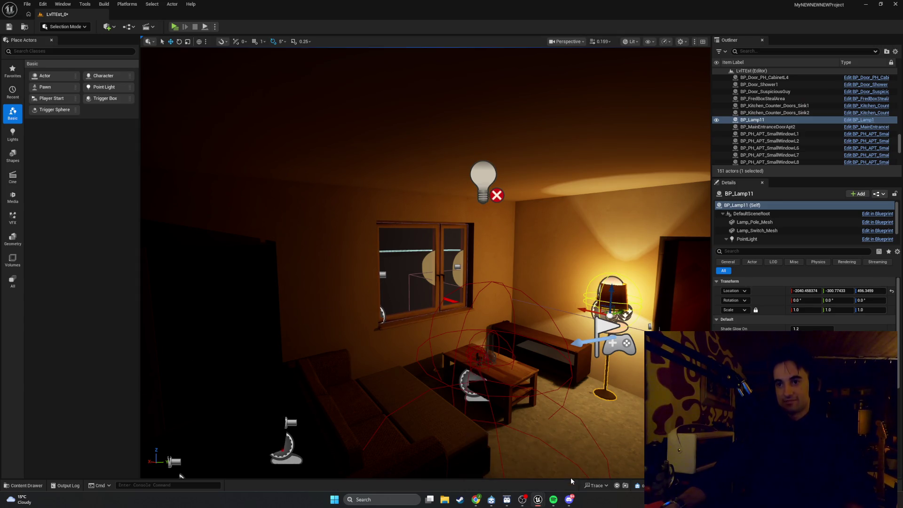
left_click(574, 465)
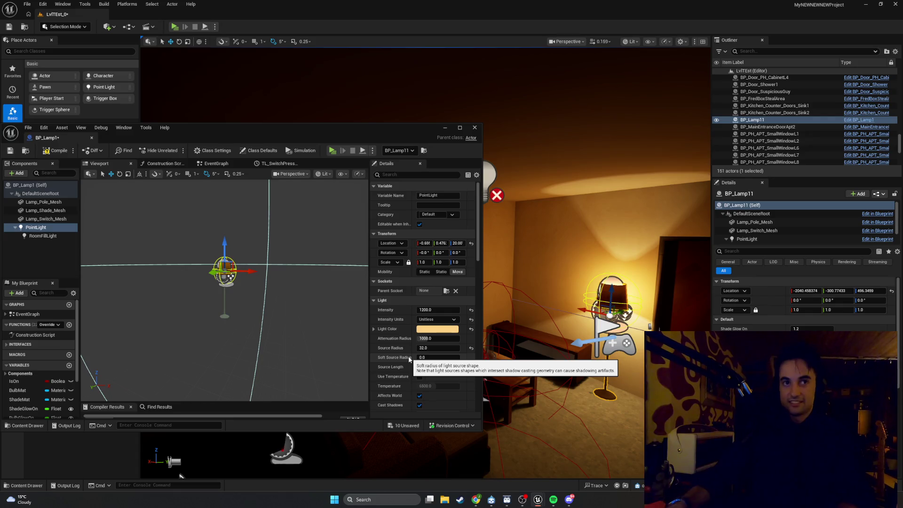
left_click_drag(574, 318, 592, 315)
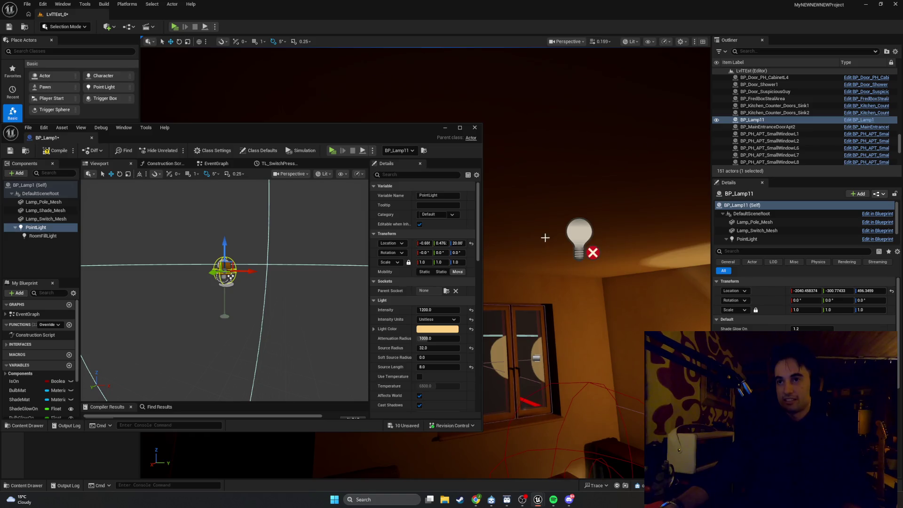
mouse_move(592, 315)
left_mouse_down()
mouse_move(564, 322)
mouse_move(653, 323)
mouse_move(653, 308)
mouse_move(622, 309)
mouse_move(423, 127)
mouse_move(444, 131)
mouse_move(445, 113)
mouse_move(445, 132)
left_mouse_up()
left_click(444, 127)
Focus the lamp, play standalone and open the door to check the warm glow, then exit.
key("f")
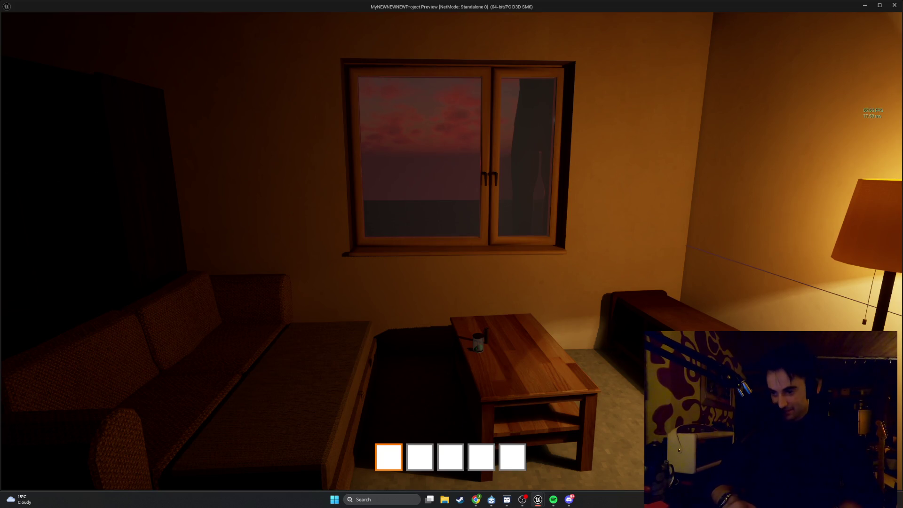
mouse_move(451, 254)
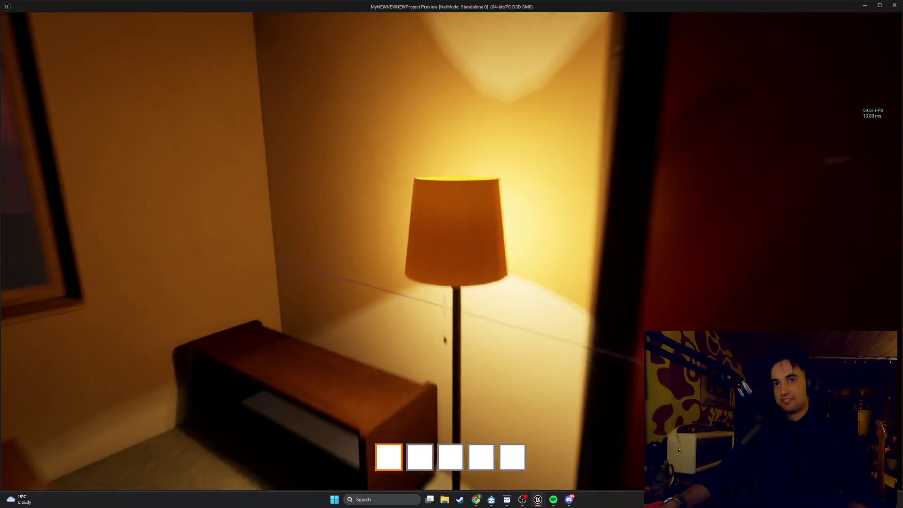
key("e")
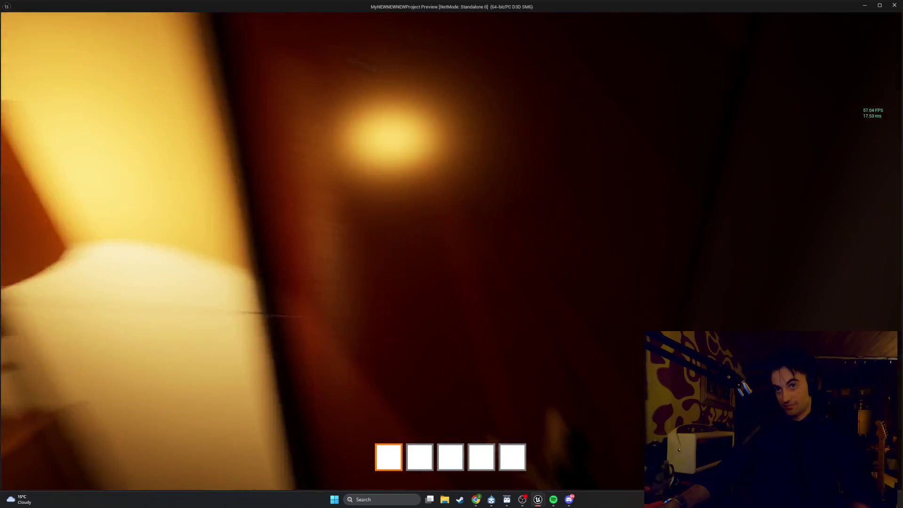
key("Escape")
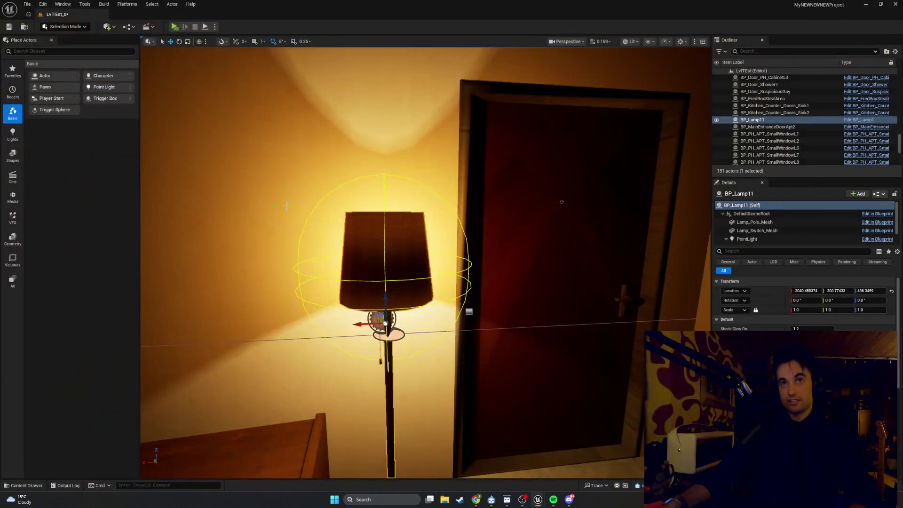
Save all modified levels and assets with File > Save All, then close Unreal Editor.
left_click(31, 9)
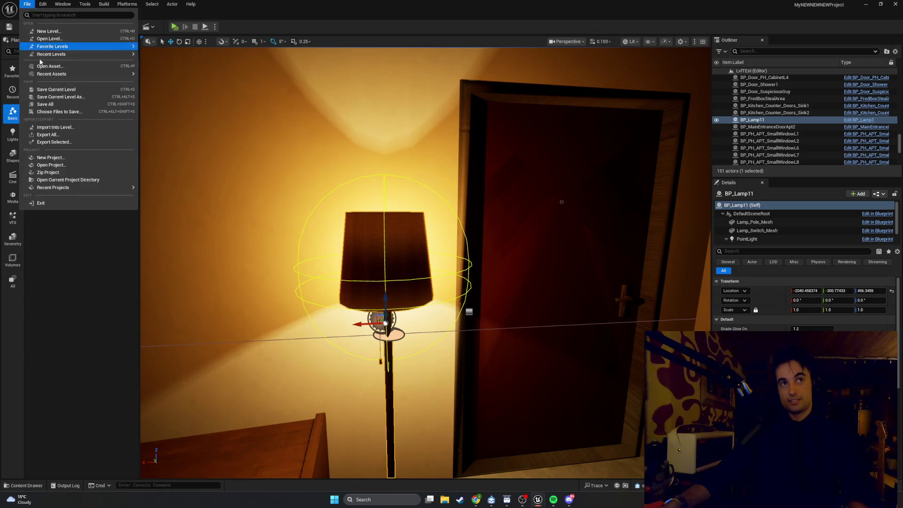
left_click(50, 104)
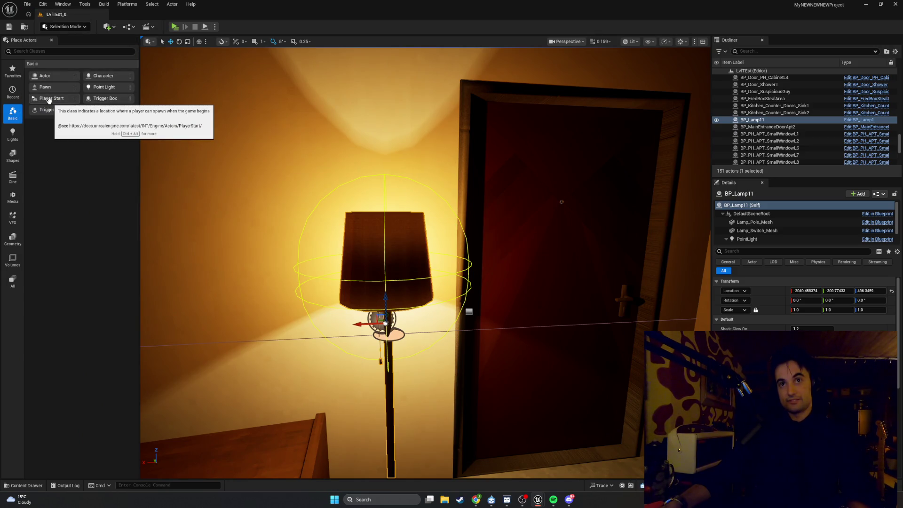
left_click(27, 4)
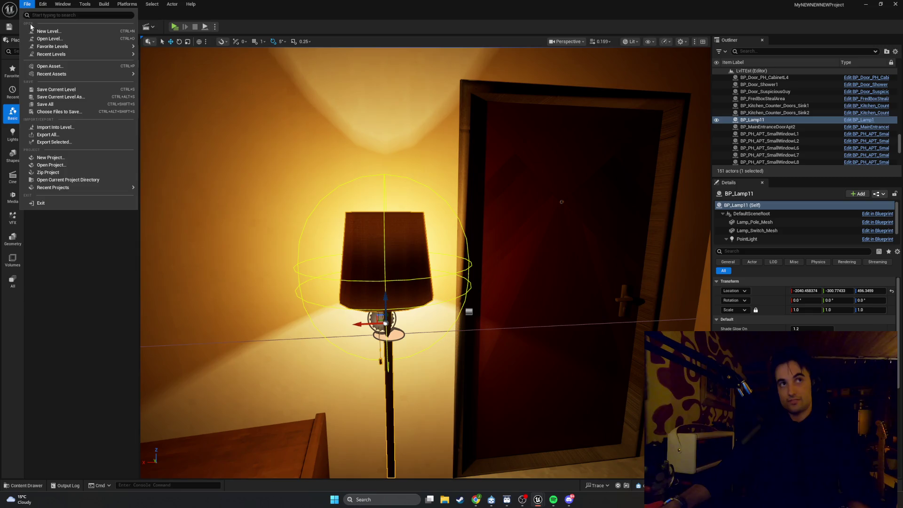
left_click(53, 99)
left_click(895, 4)
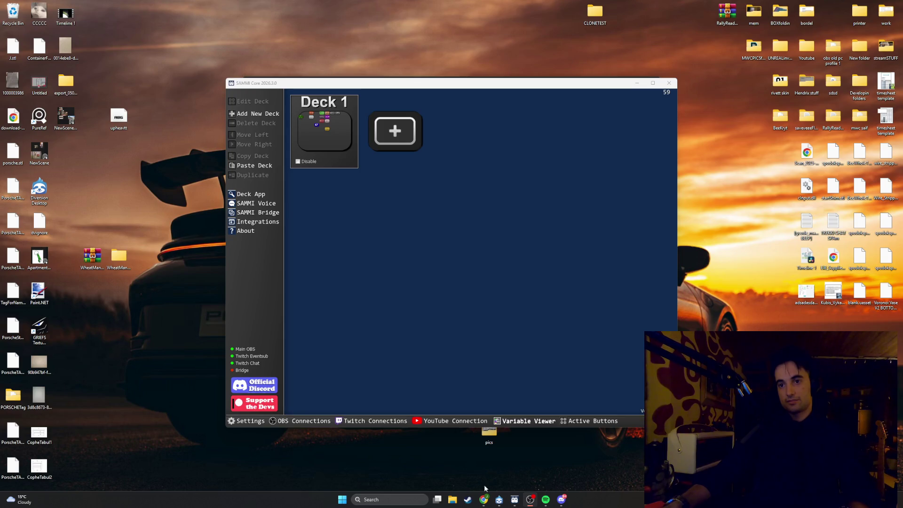
Start the Epic Games Launcher and open MyNEWNEWNEWProject from the Unreal Engine library.
left_click(390, 500)
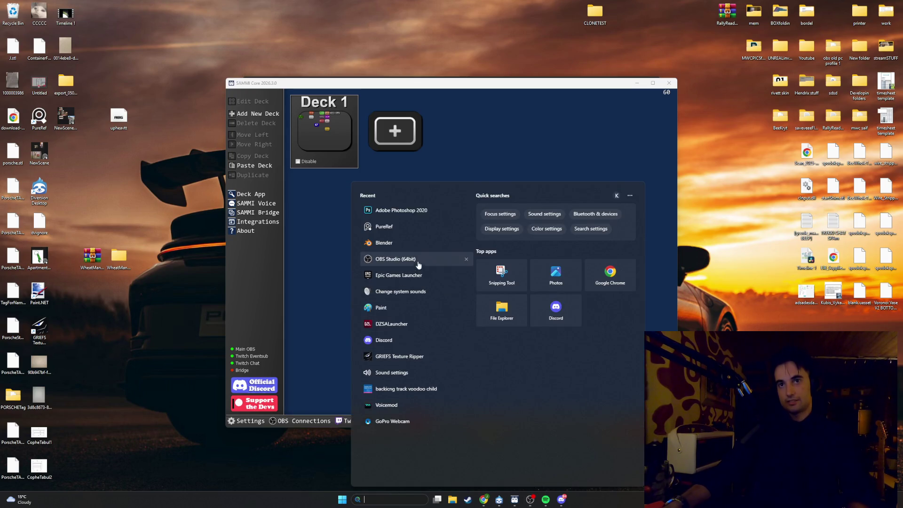
left_click(705, 300)
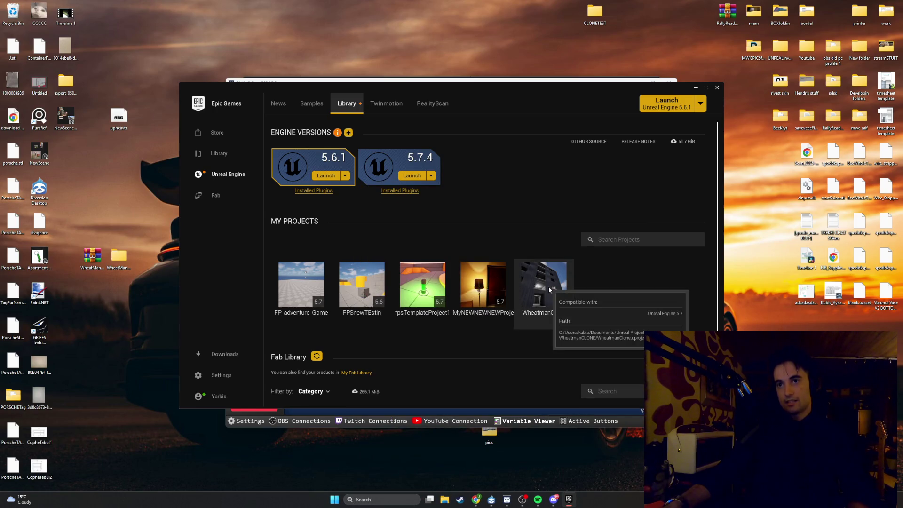
double_click(491, 282)
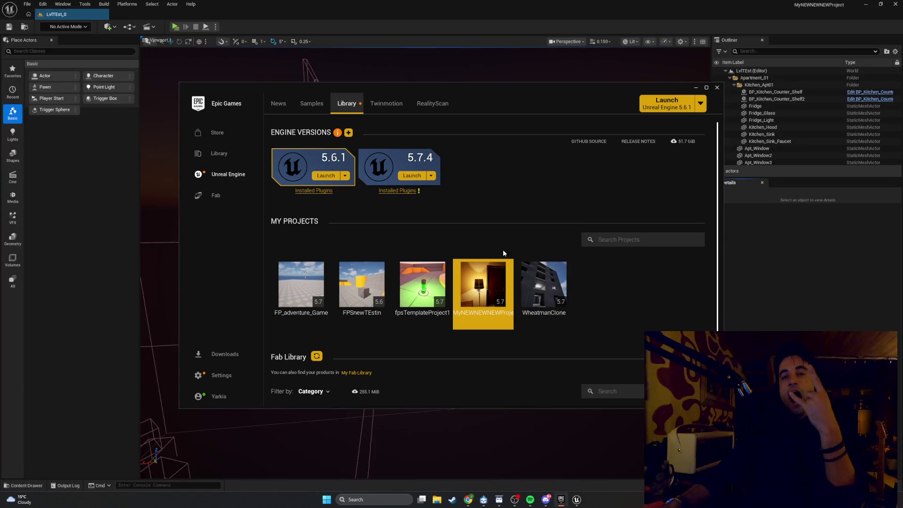
left_click(346, 28)
Play standalone and enter 'gamefpstat fps' in the console to show the frame rate.
left_click(176, 28)
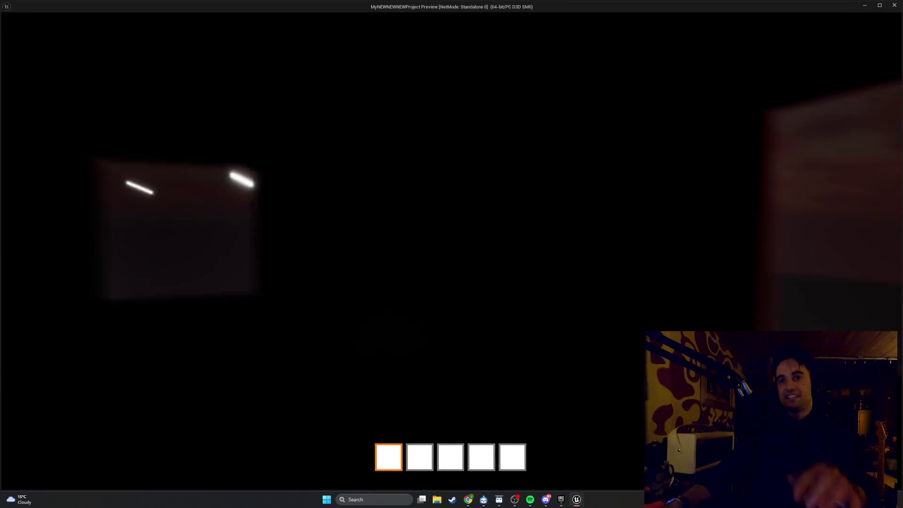
key("grave")
type("game")
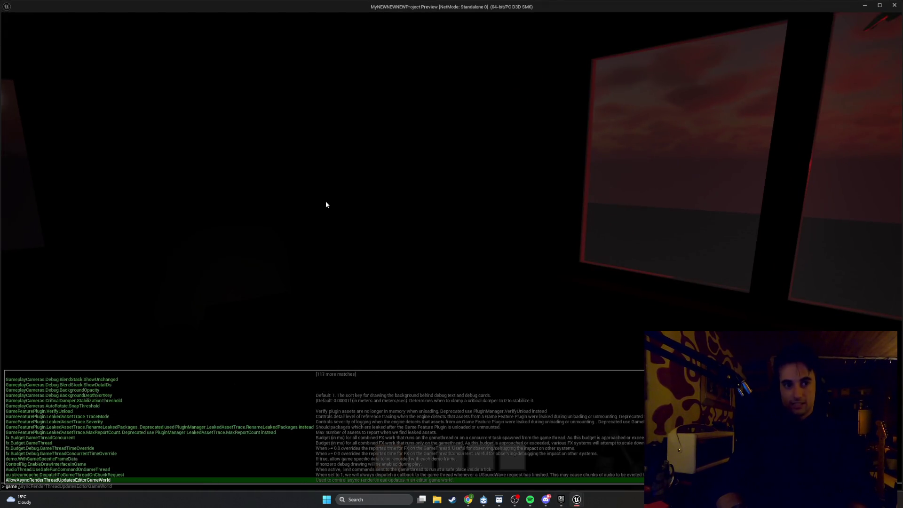
type("fp")
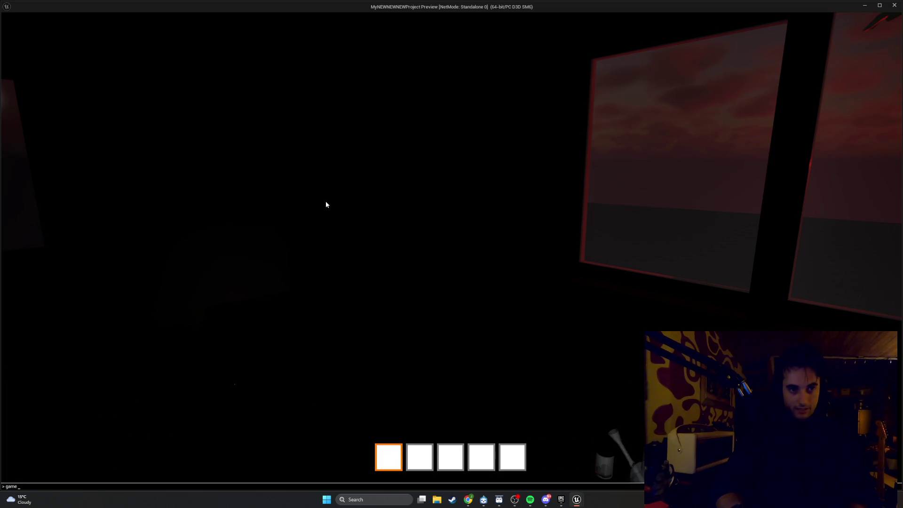
type("stat fps")
key("Return")
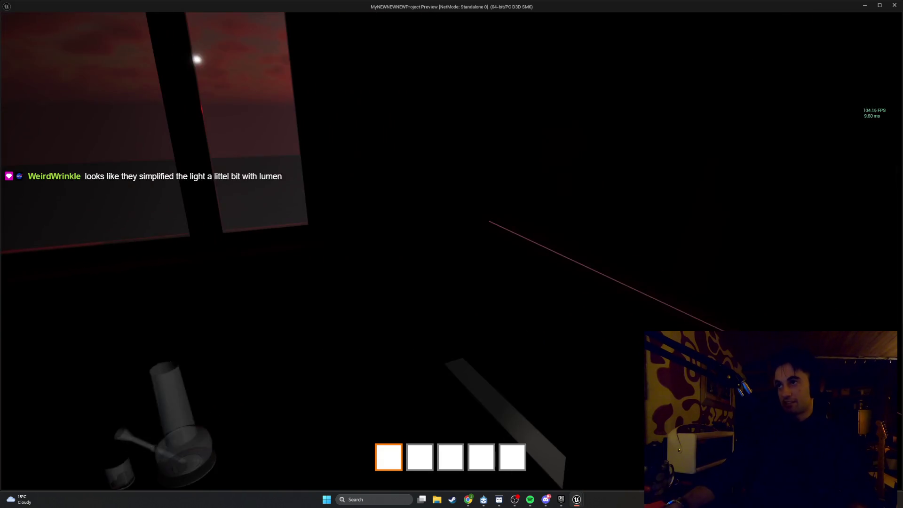
Switch on the floor lamp, open the door and walk through the rooms, then stop play.
key("e")
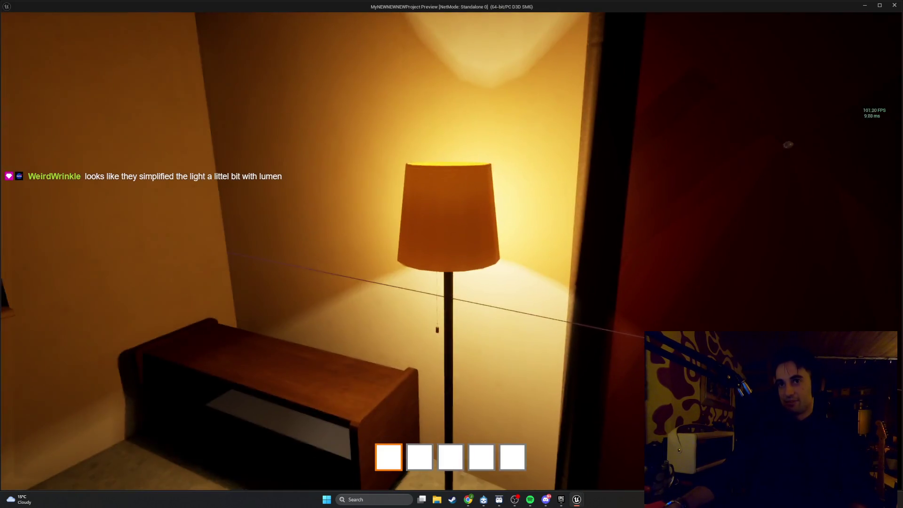
key("s")
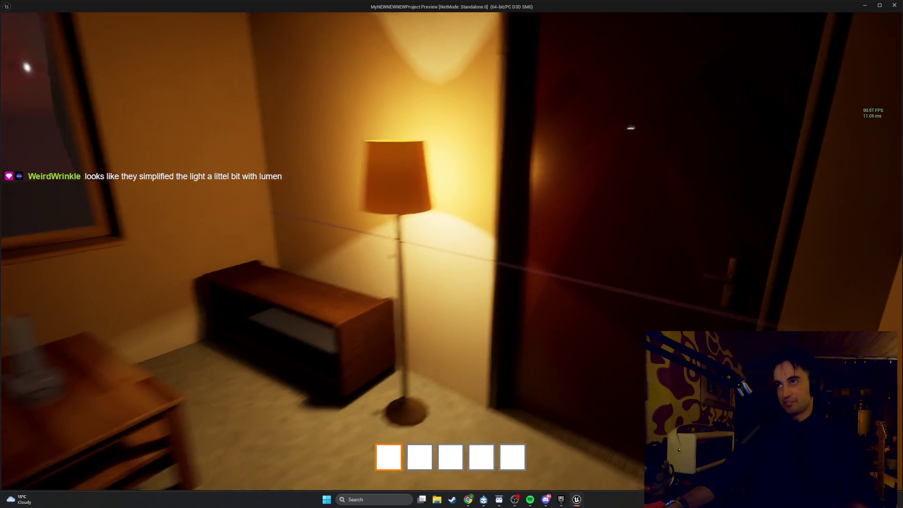
key("w")
key("e")
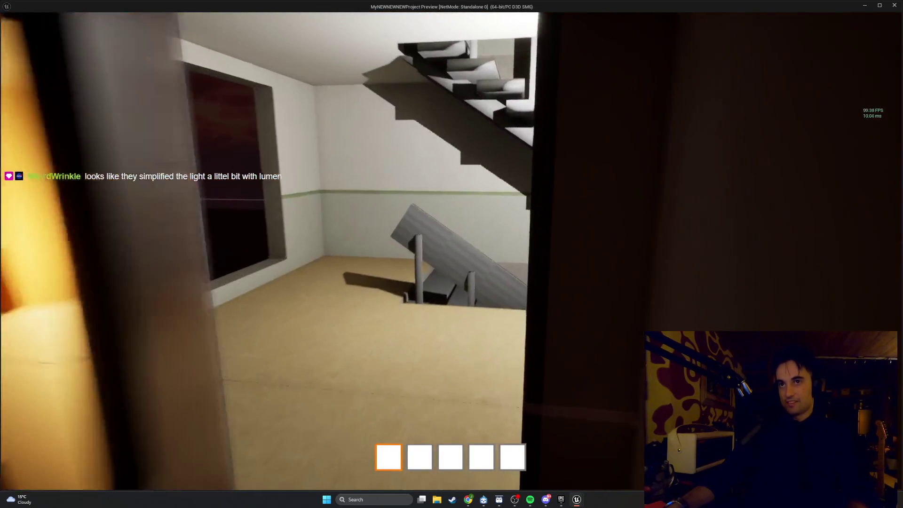
key("w")
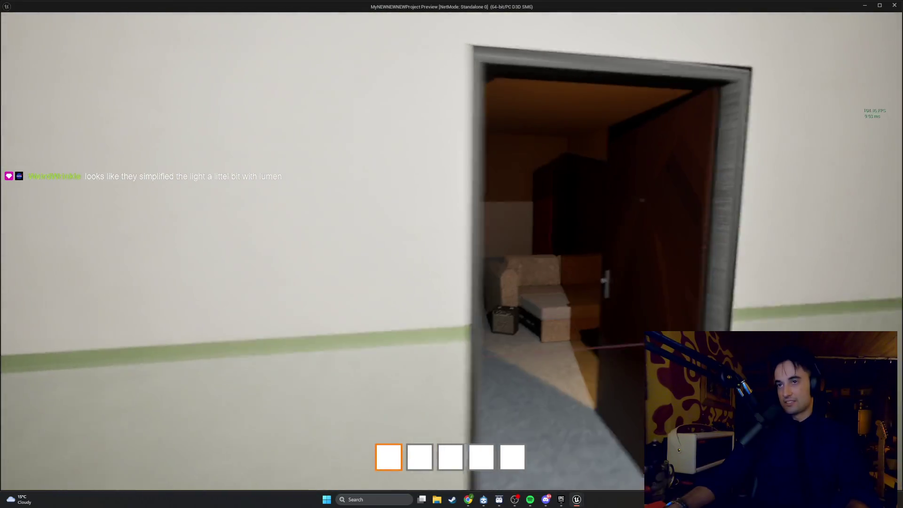
key("w")
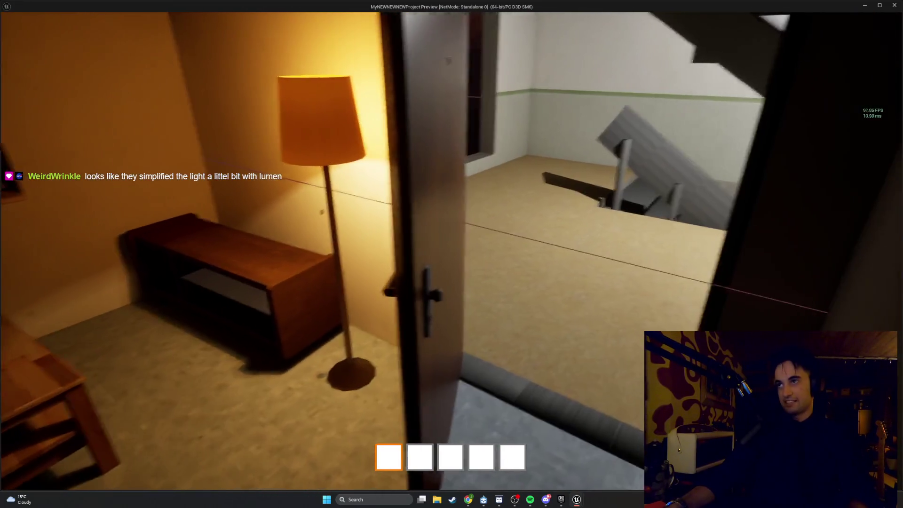
key("w")
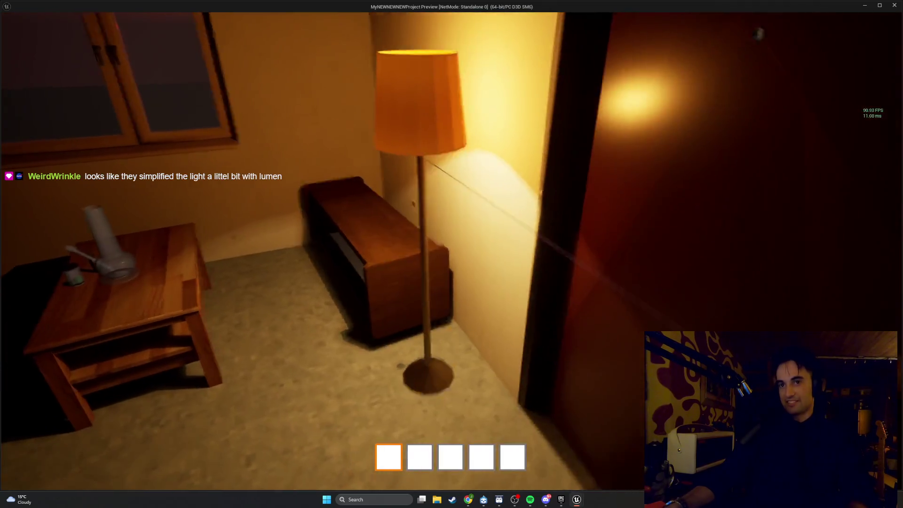
key("w")
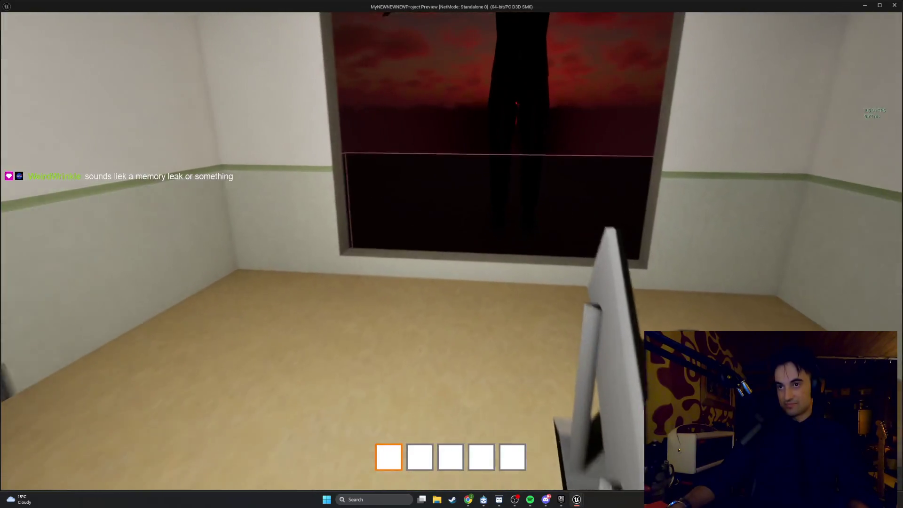
key("w")
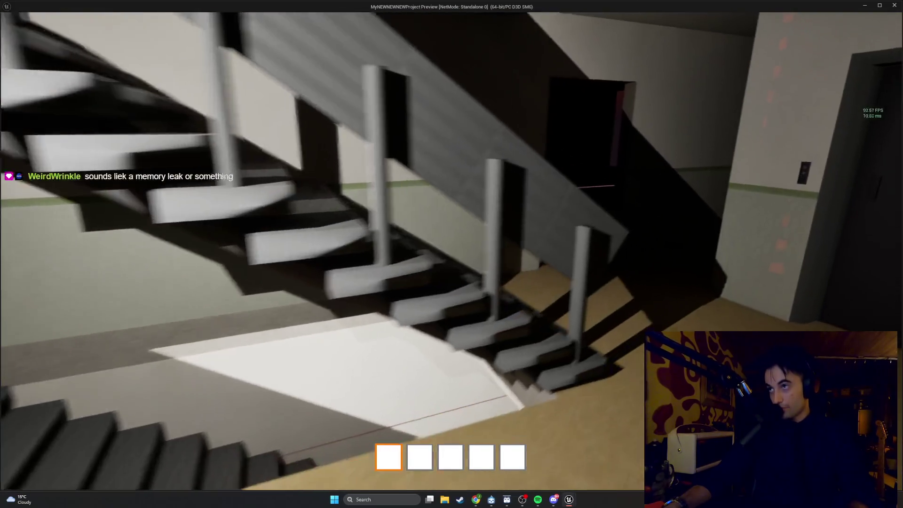
key("w")
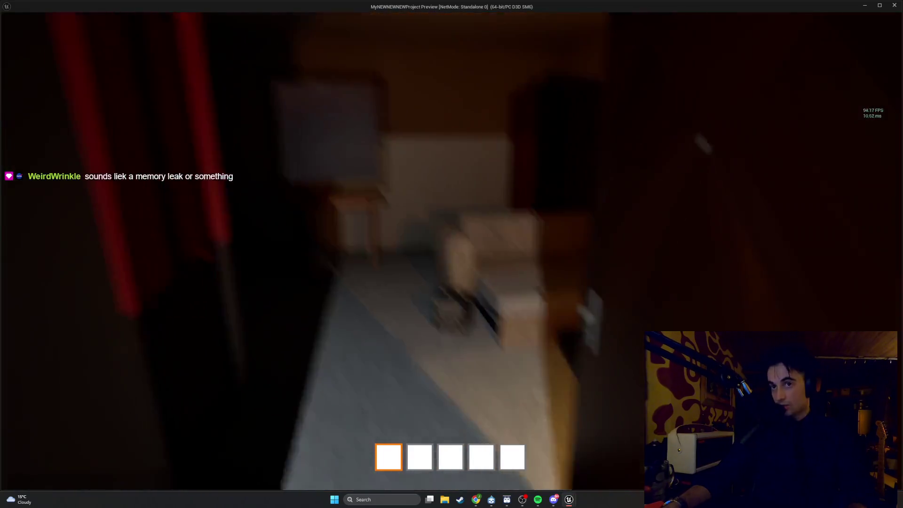
key("Escape")
Relaunch standalone play twice, walking the hallway into the dark room before returning to the editor.
left_click(203, 28)
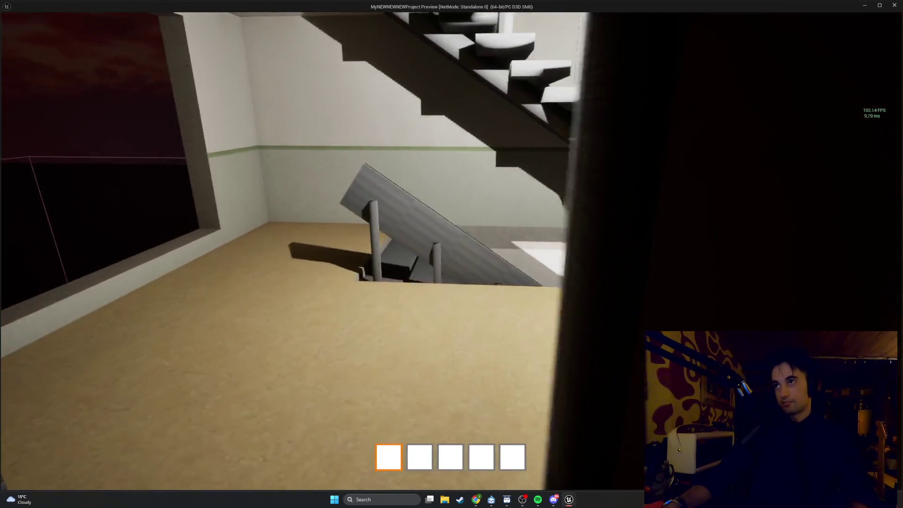
key("Escape")
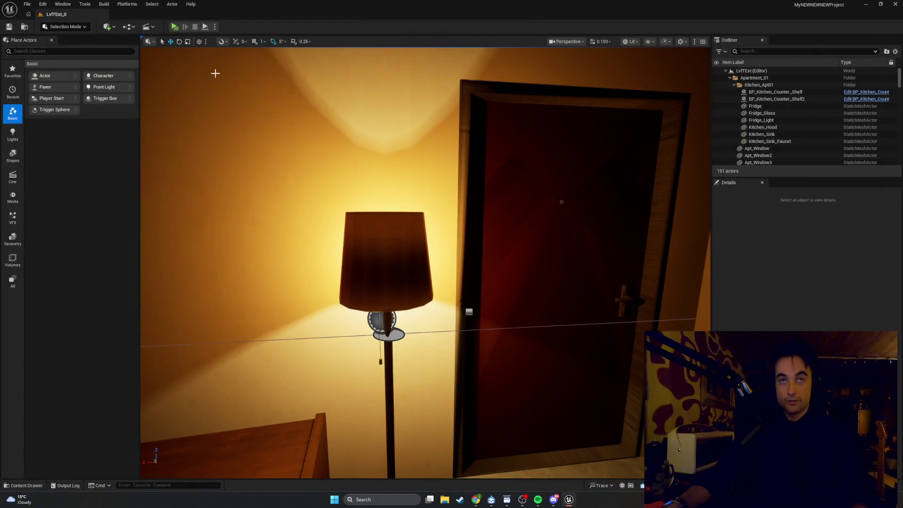
left_click(178, 29)
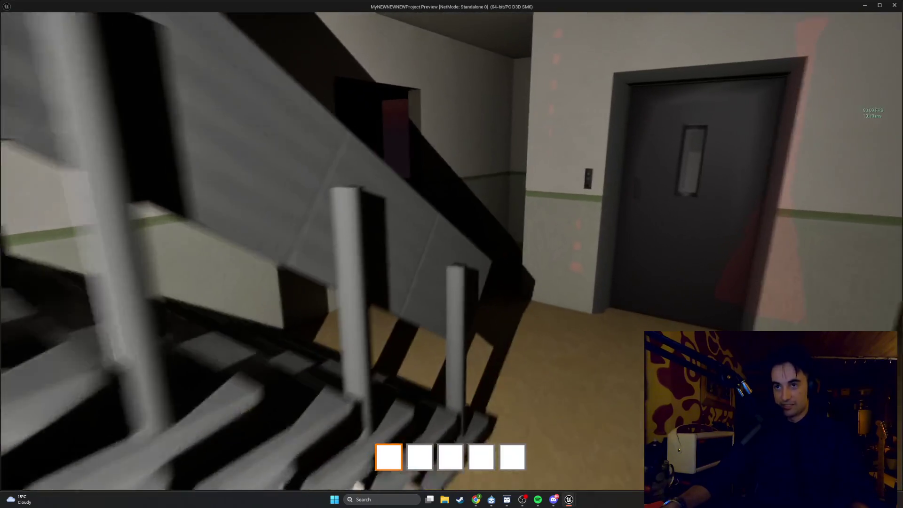
key("w")
key("w")
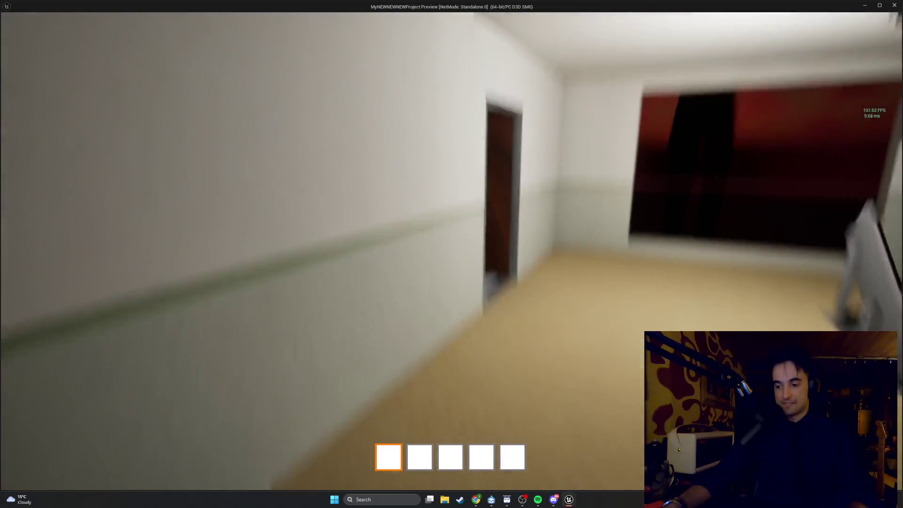
key("w")
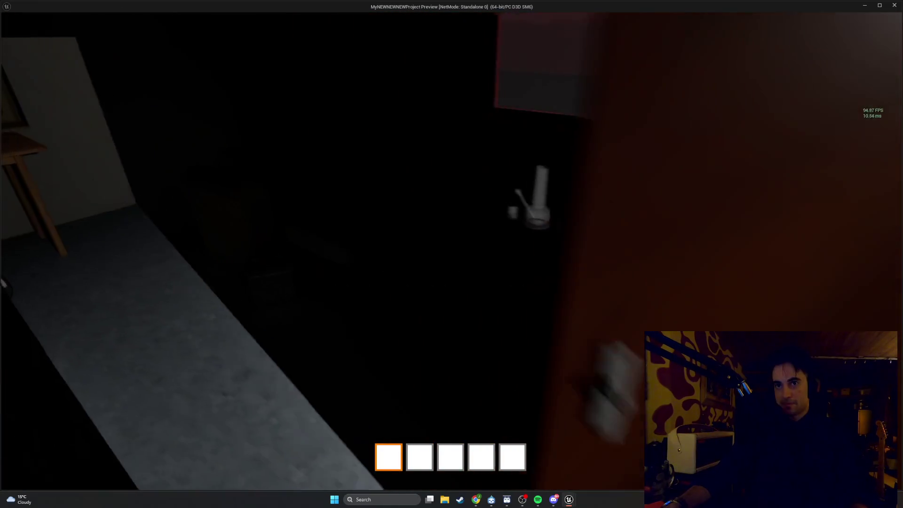
key("w")
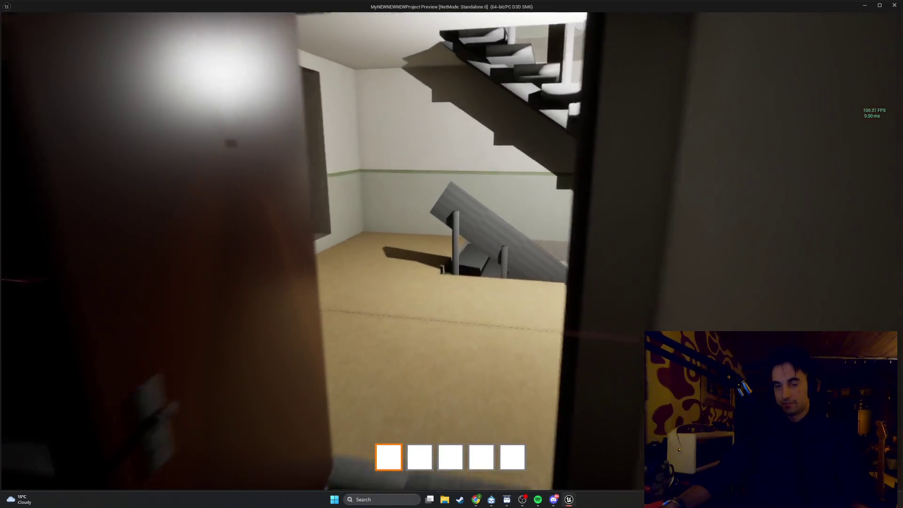
key("Escape")
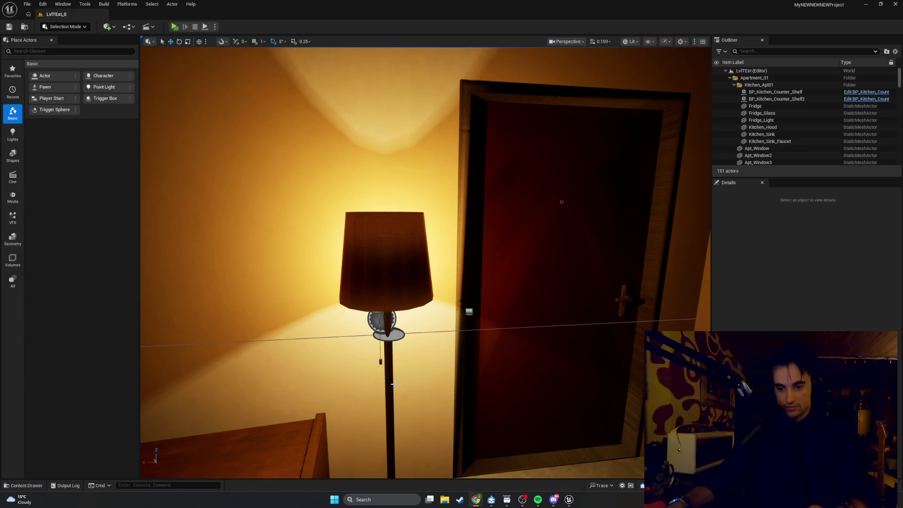
Relaunch MyNEWNEWNEWProject from the Epic Games Launcher library.
left_click_drag(151, 135, 151, 141)
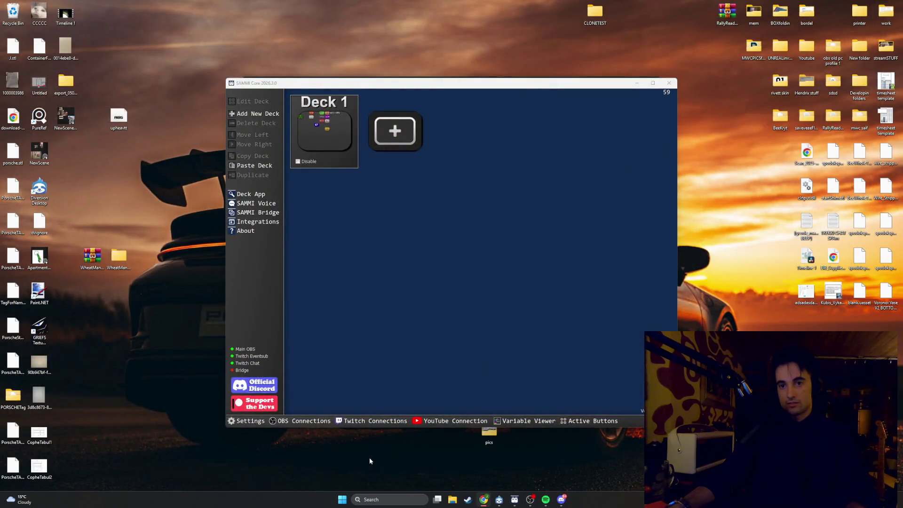
left_click(342, 500)
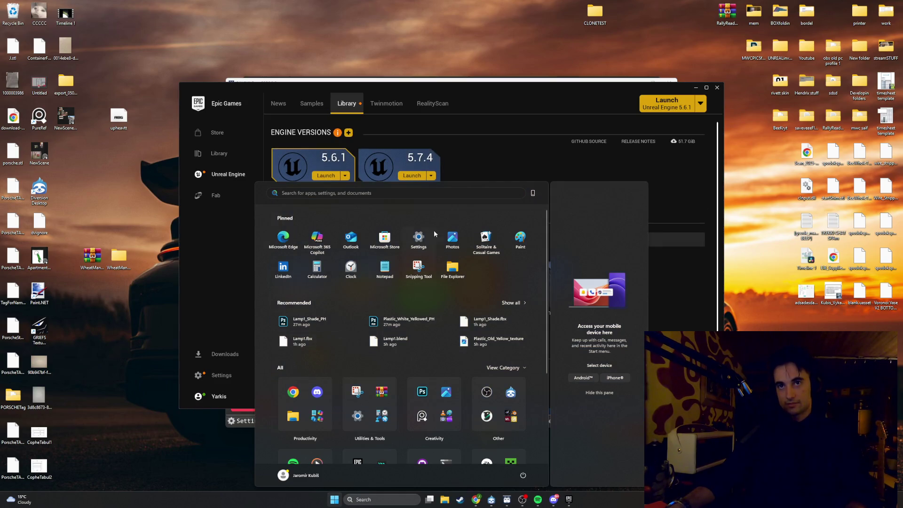
left_click(480, 157)
double_click(478, 288)
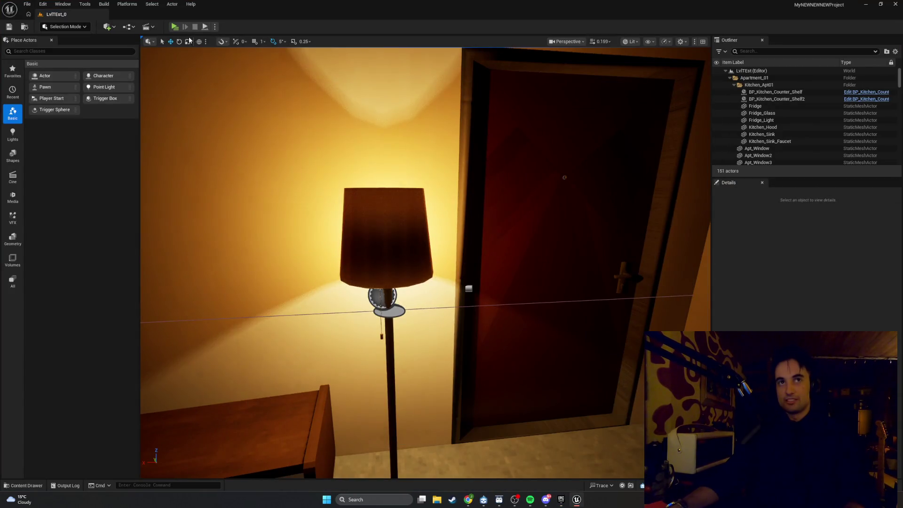
Turn on the stat fps and stat unit overlays from the in-game console.
key("grave")
type("st")
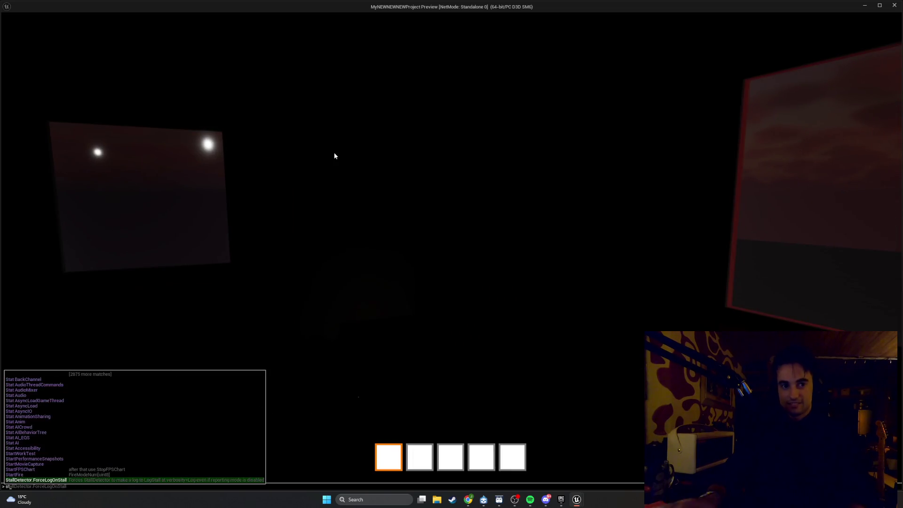
type("at fp")
key("Return")
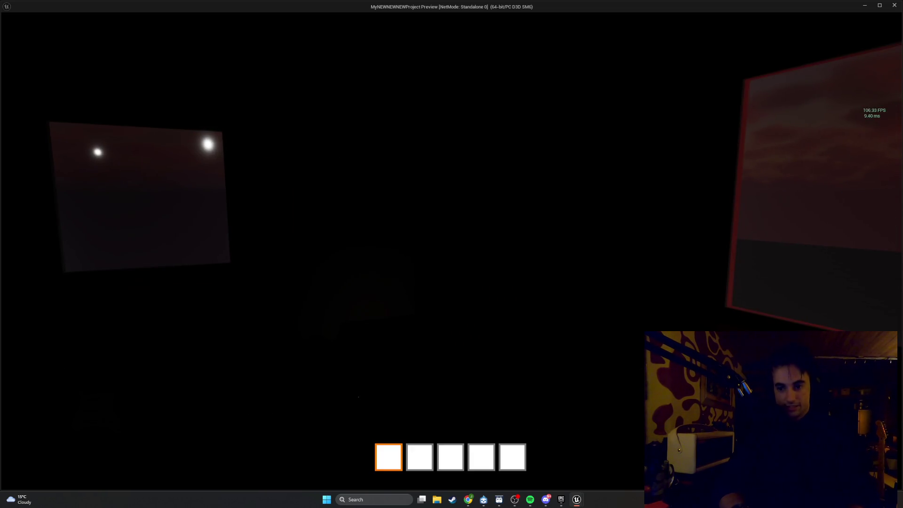
key("grave")
type("stat un")
key("Return")
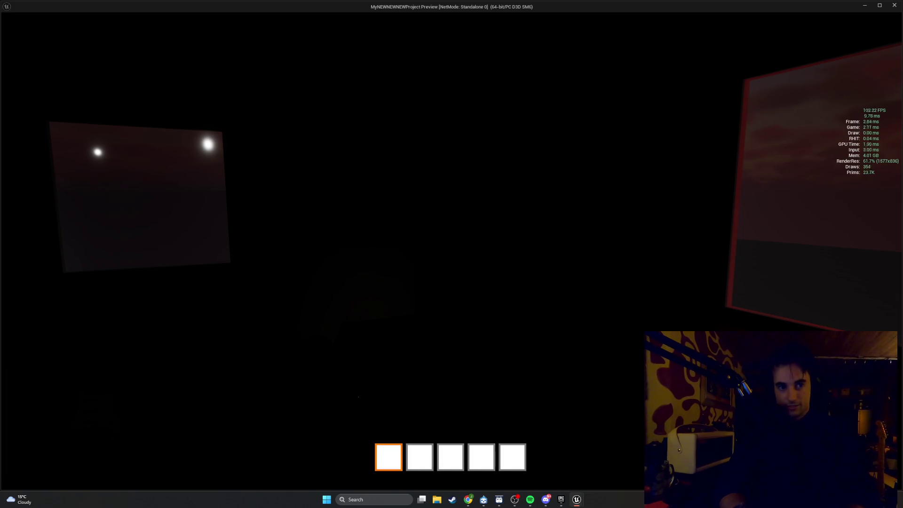
Add the stat memory and stat gpu overlays, then screen-capture the game window.
key("grave")
type("stat ")
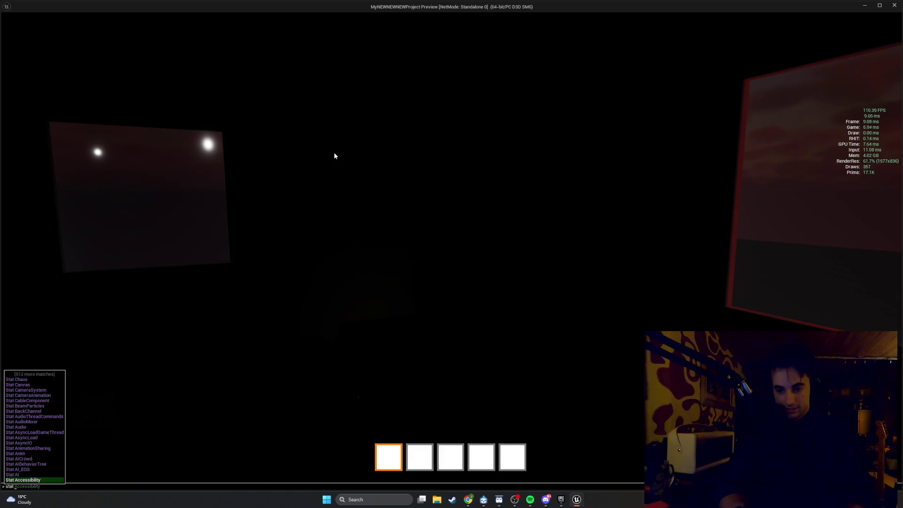
type("memory")
key("Return")
key("grave")
type("stat gpu")
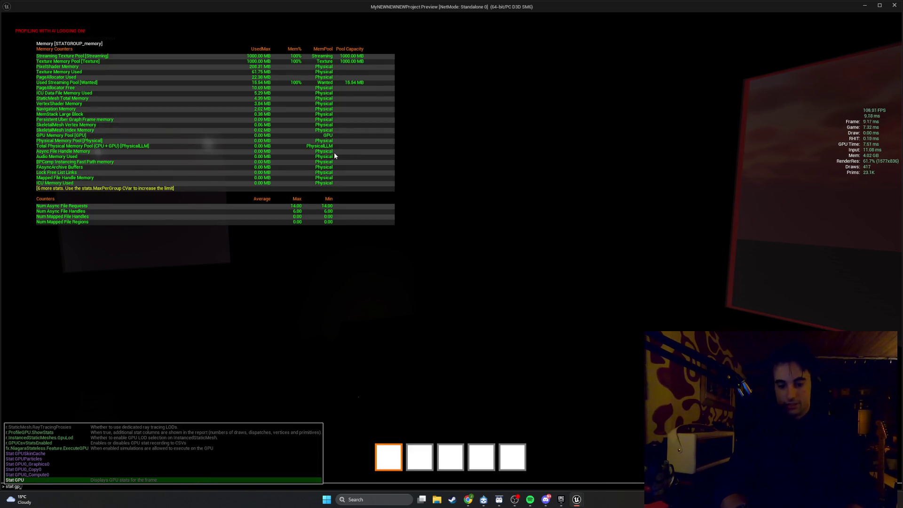
key("Return")
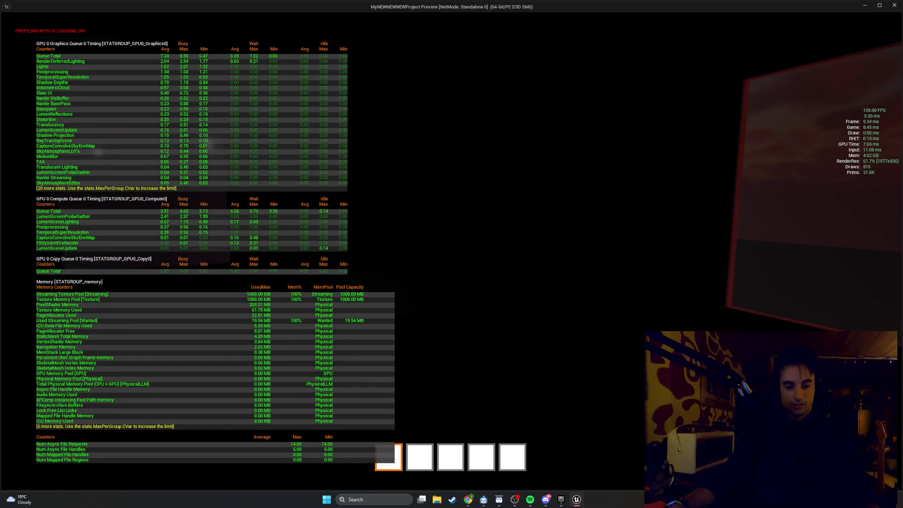
key("super+shift+s")
mouse_move(2, 488)
left_mouse_down()
mouse_move(814, 48)
mouse_move(902, 14)
left_mouse_up()
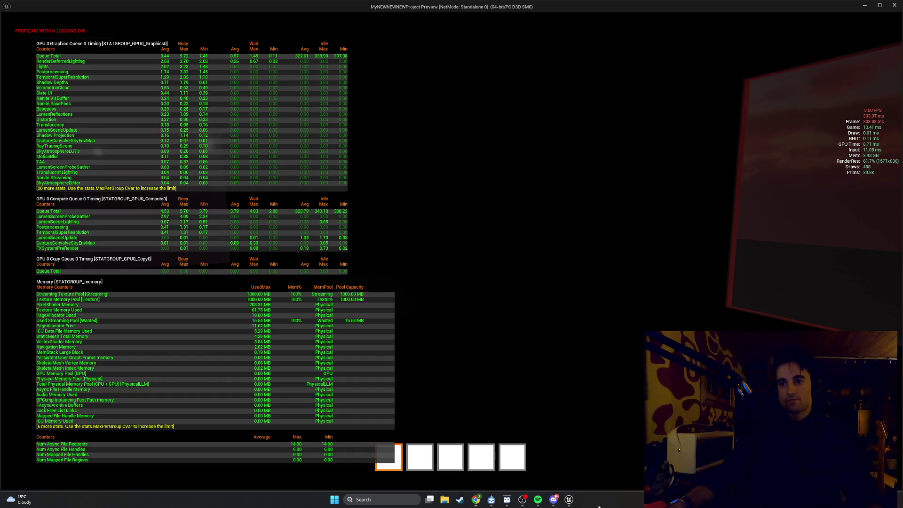
left_click(532, 369)
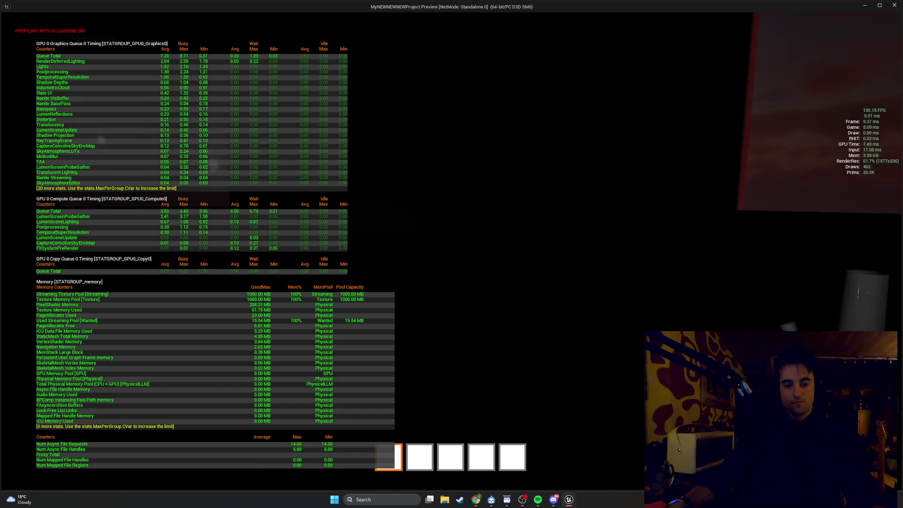
Show Task Manager's CPU performance graphs over the game and screen-capture them beside the stats.
key("ctrl+shift+Escape")
left_click_drag(402, 119, 520, 117)
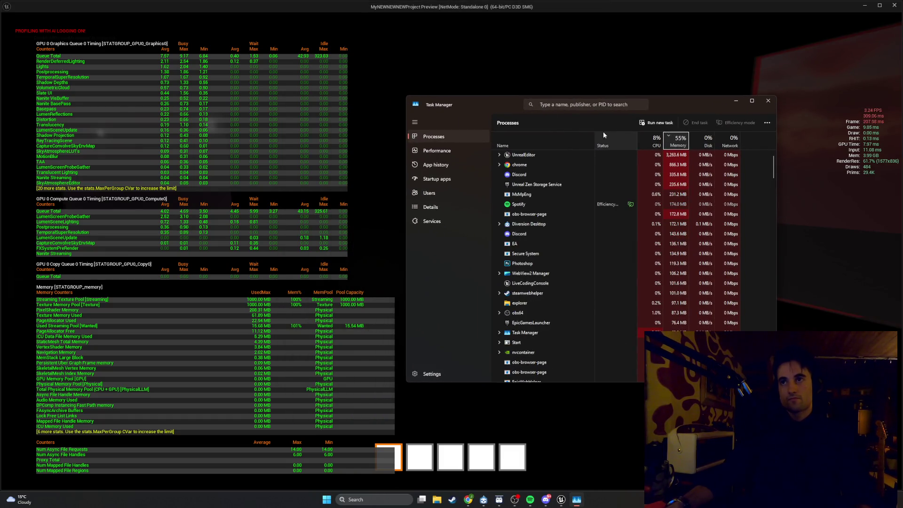
left_click(468, 149)
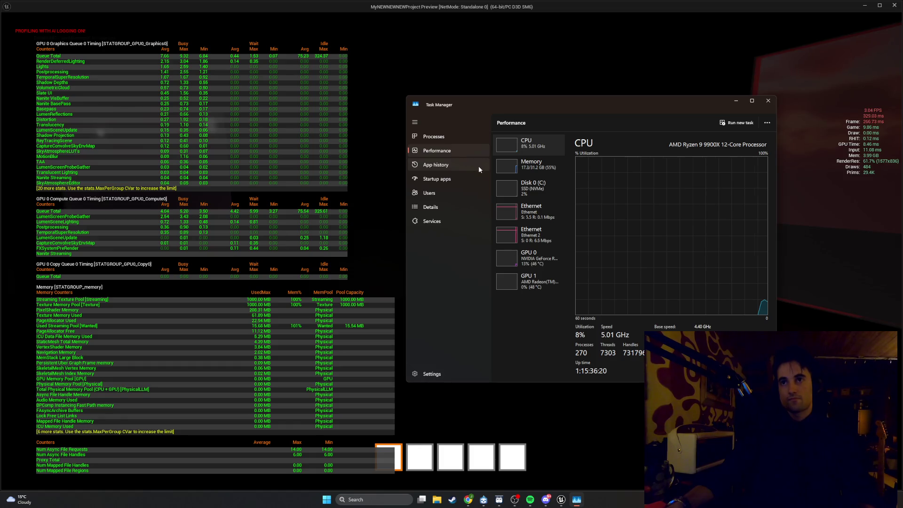
key("super+shift+s")
left_click_drag(902, 489, 331, 76)
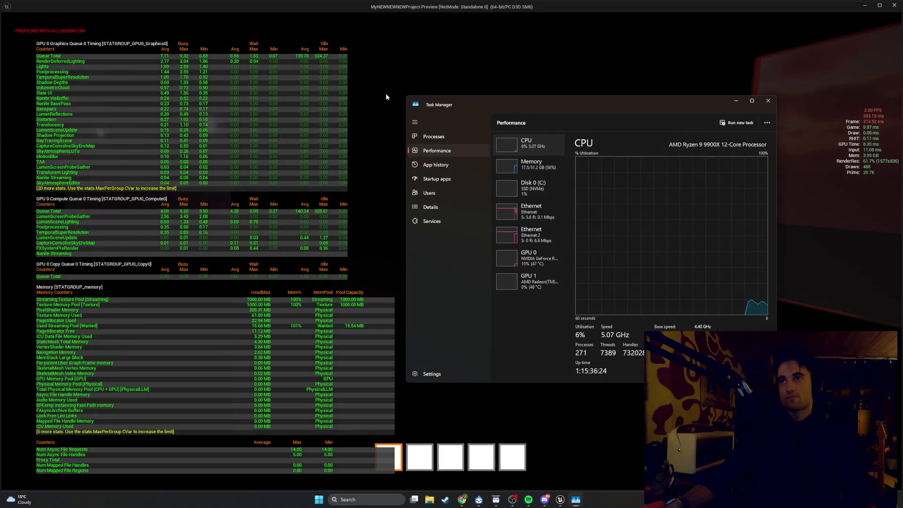
left_click(484, 86)
key("super+shift+s")
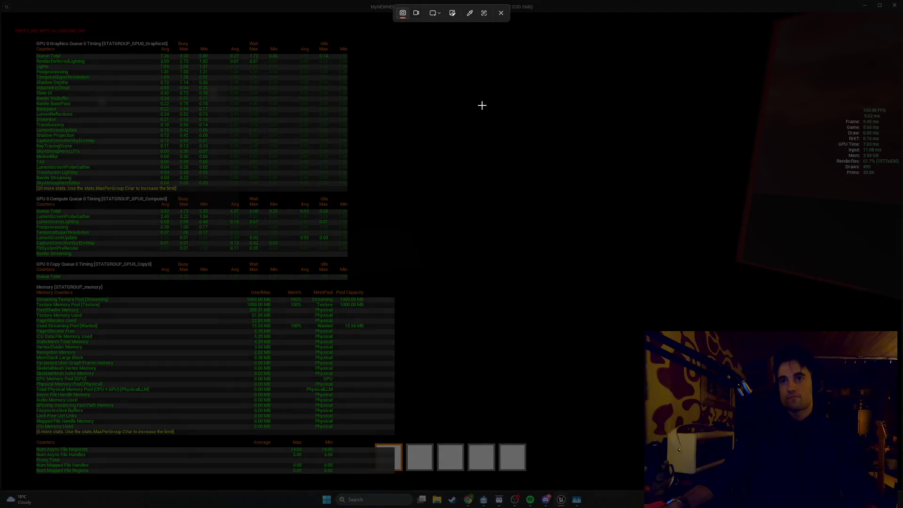
key("Escape")
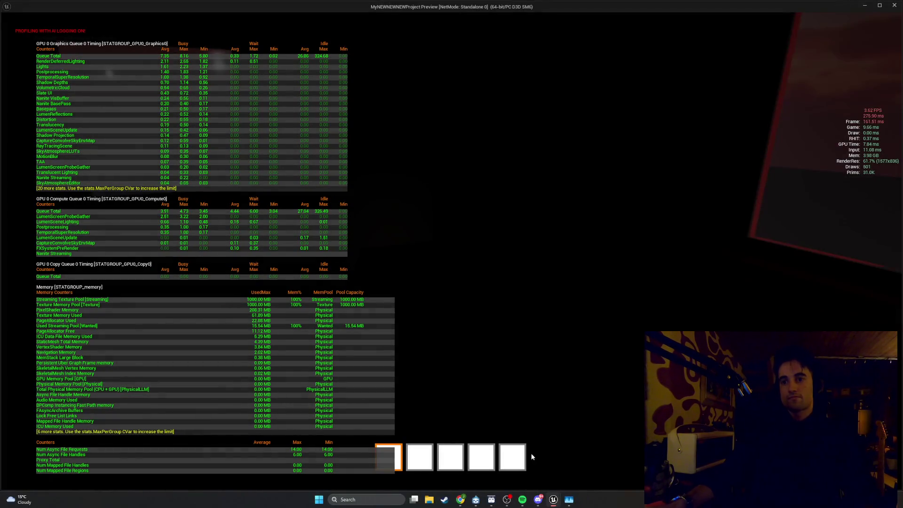
key("super+shift+s")
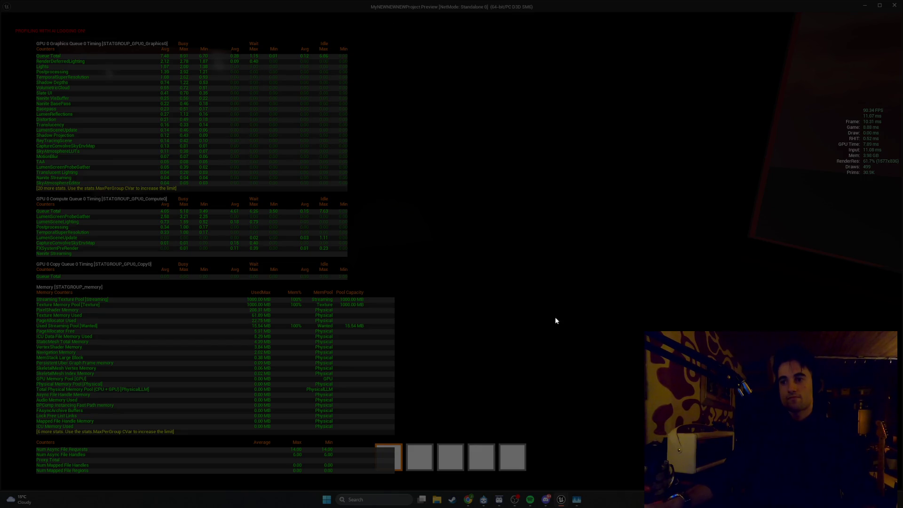
key("ctrl+shift+Escape")
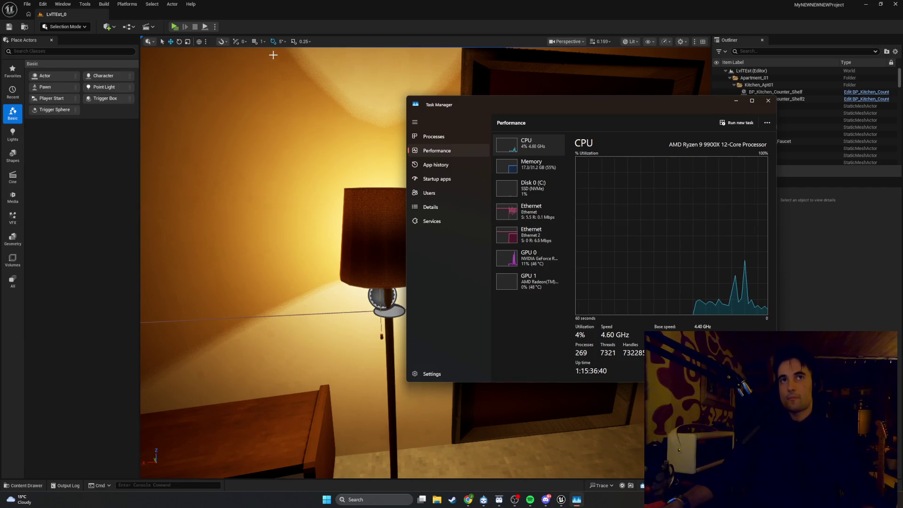
Relaunch standalone play, check GPU 0 usage in Task Manager, then refocus the game.
left_click(175, 26)
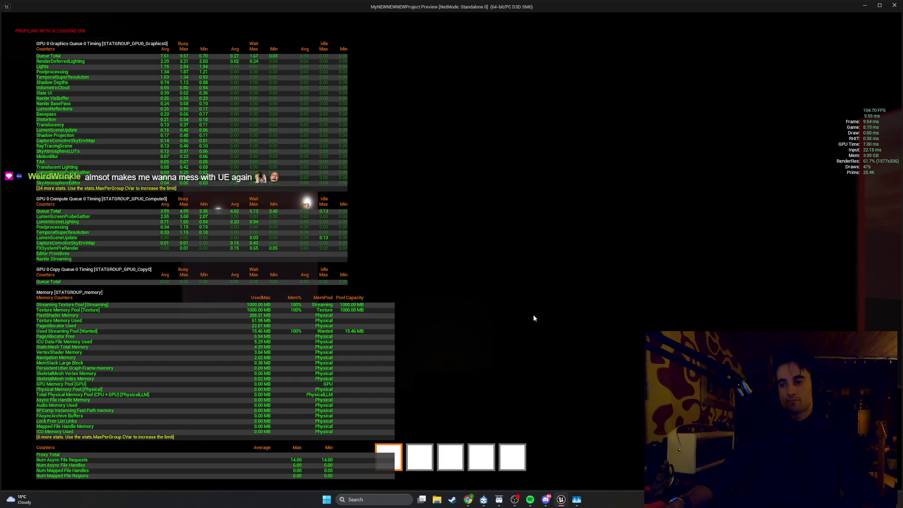
key("alt+Tab")
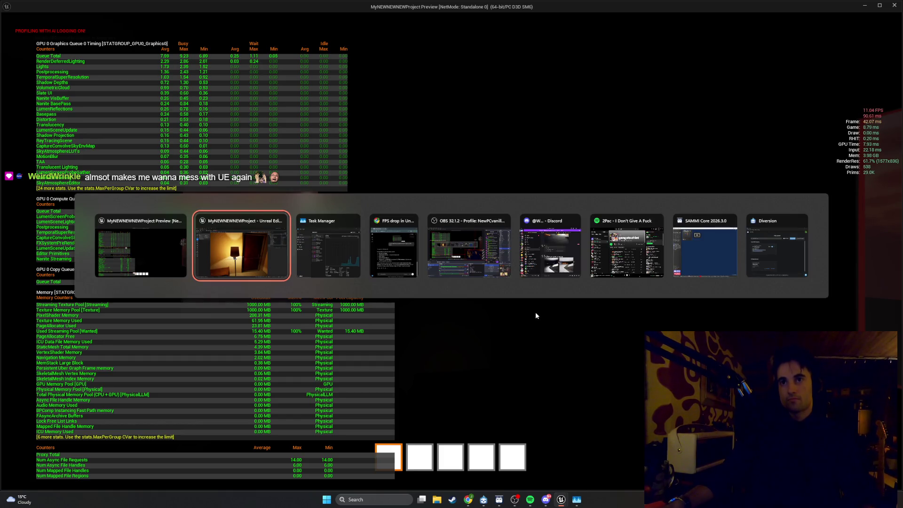
key("alt+Tab")
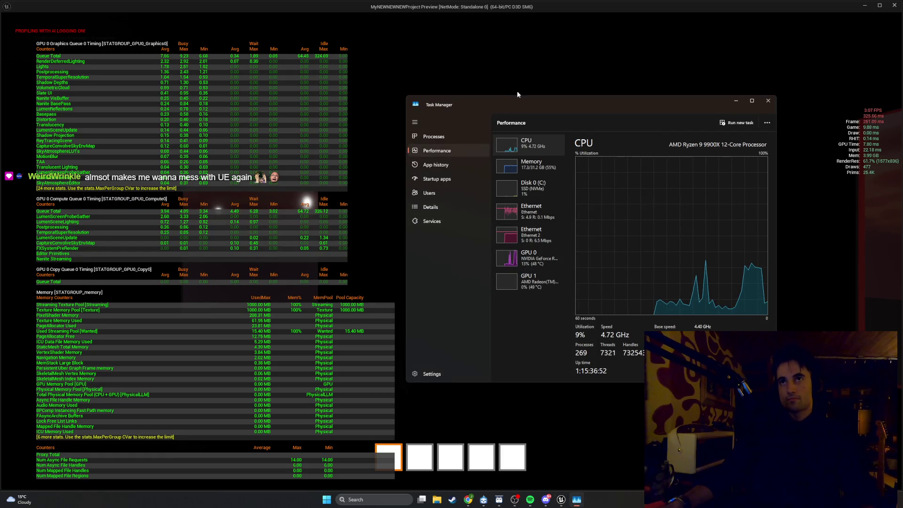
mouse_move(540, 4)
left_mouse_down()
mouse_move(540, 113)
mouse_move(553, 165)
left_mouse_up()
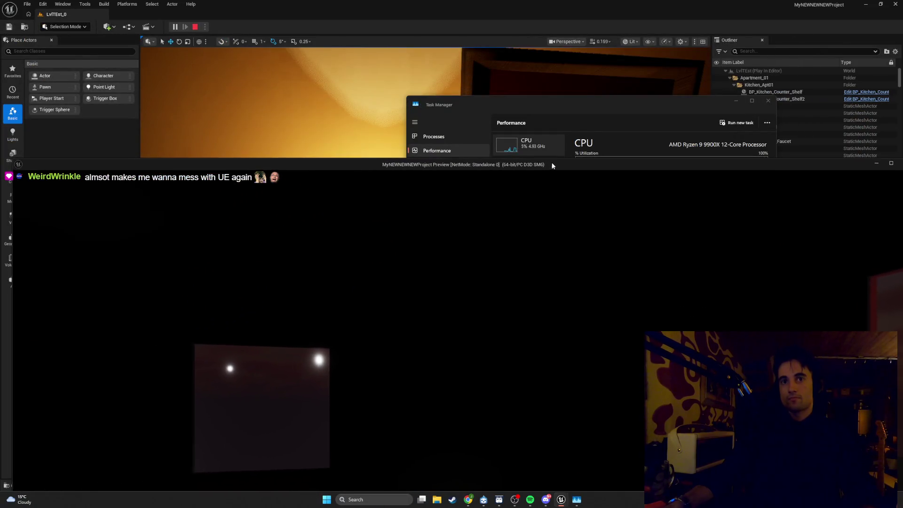
left_click_drag(544, 111, 596, 79)
mouse_move(394, 168)
left_mouse_down()
mouse_move(398, 138)
mouse_move(359, 52)
mouse_move(390, 173)
mouse_move(363, 183)
mouse_move(352, 98)
mouse_move(396, 111)
mouse_move(383, 167)
mouse_move(389, 121)
mouse_move(362, 5)
left_mouse_up()
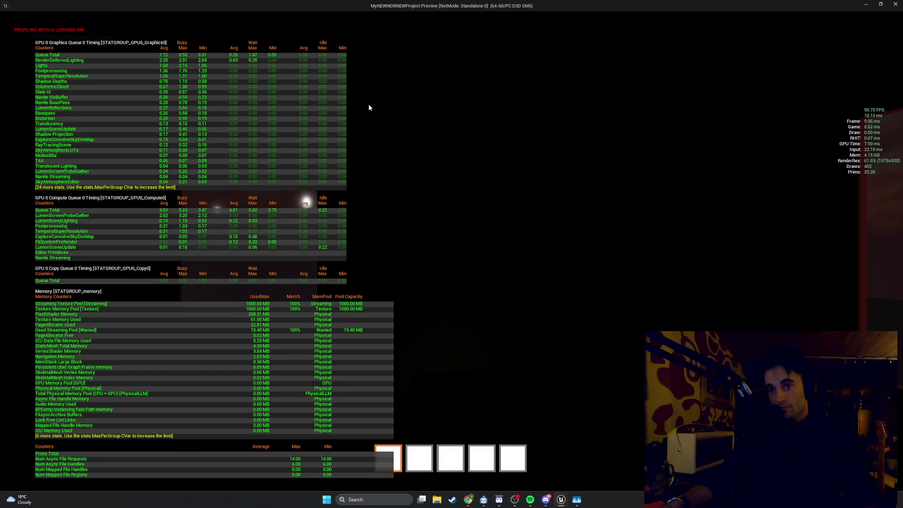
key("alt+Tab")
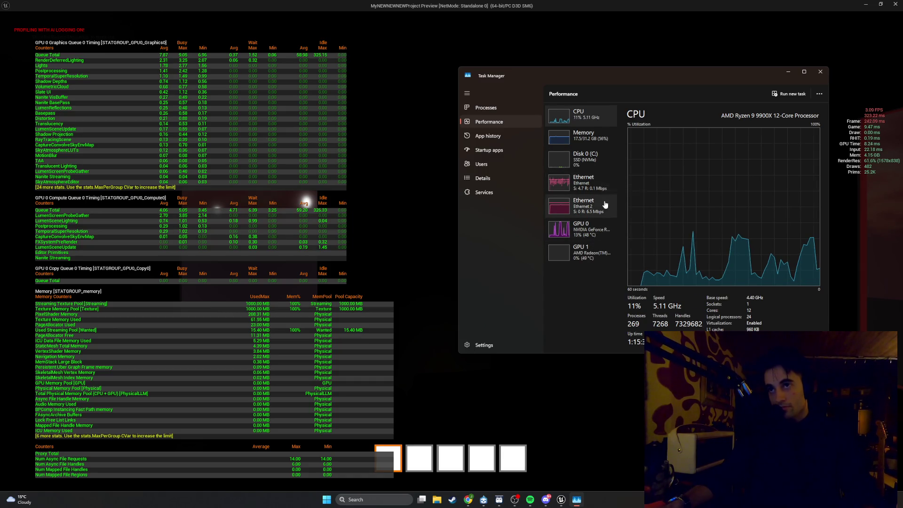
left_click(606, 224)
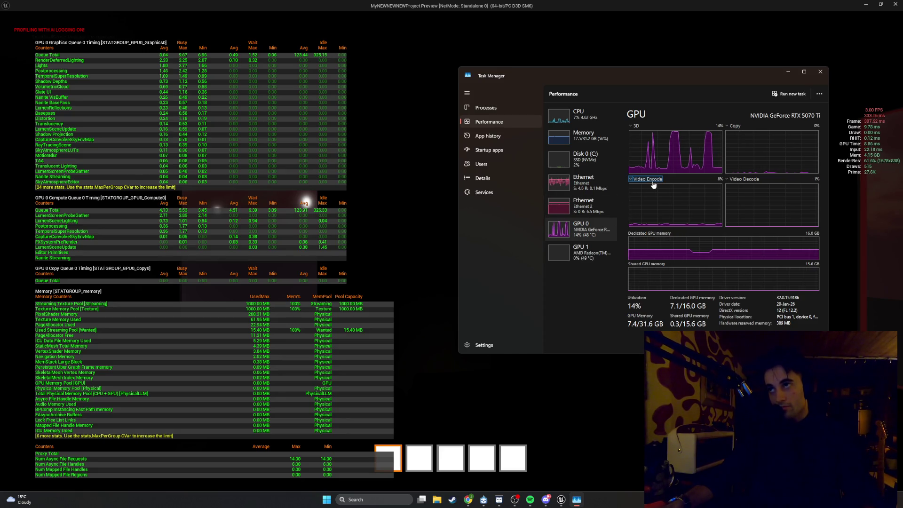
key("alt+Tab")
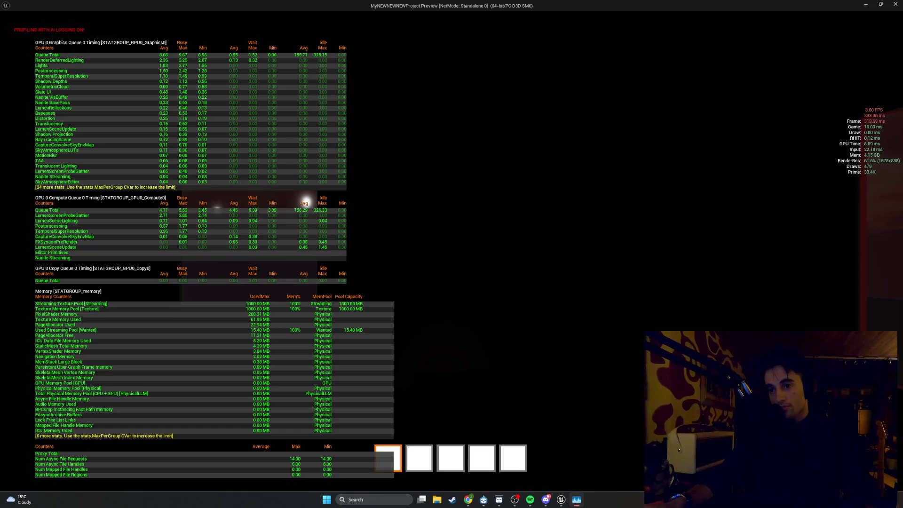
left_click(614, 290)
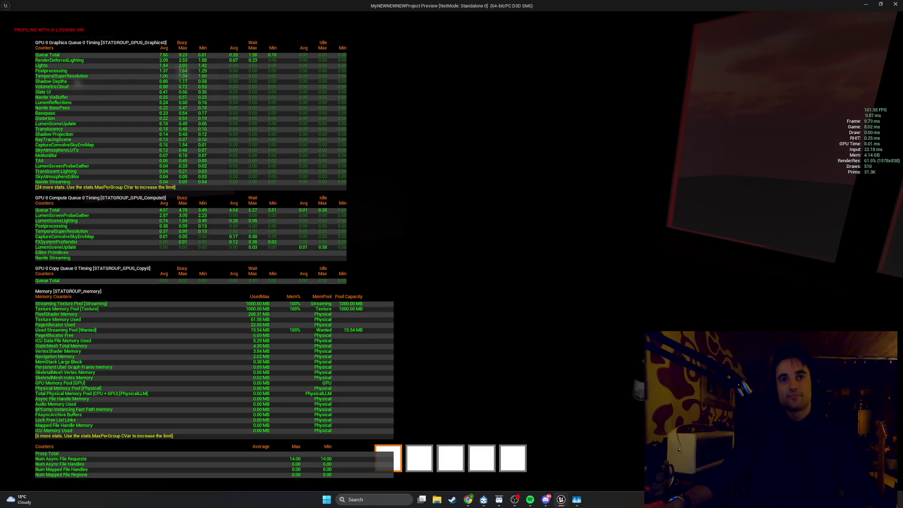
key("super+s")
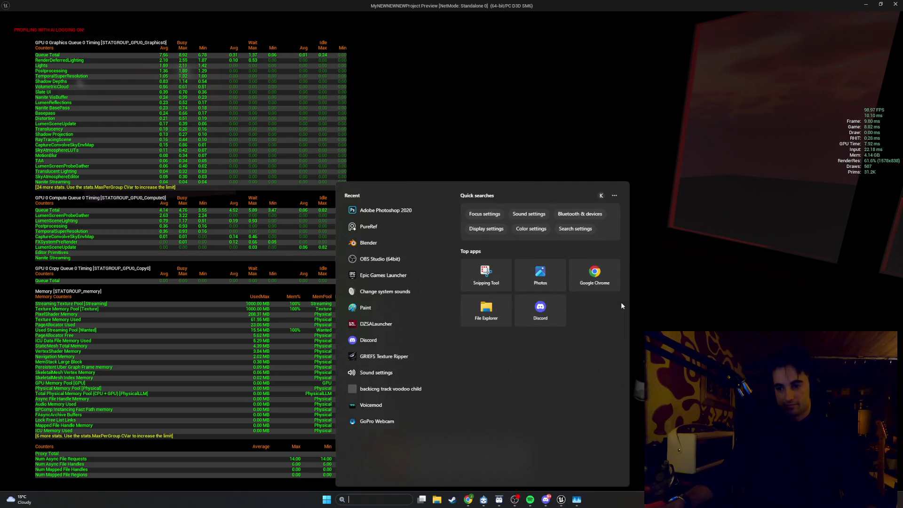
key("super+shift+s")
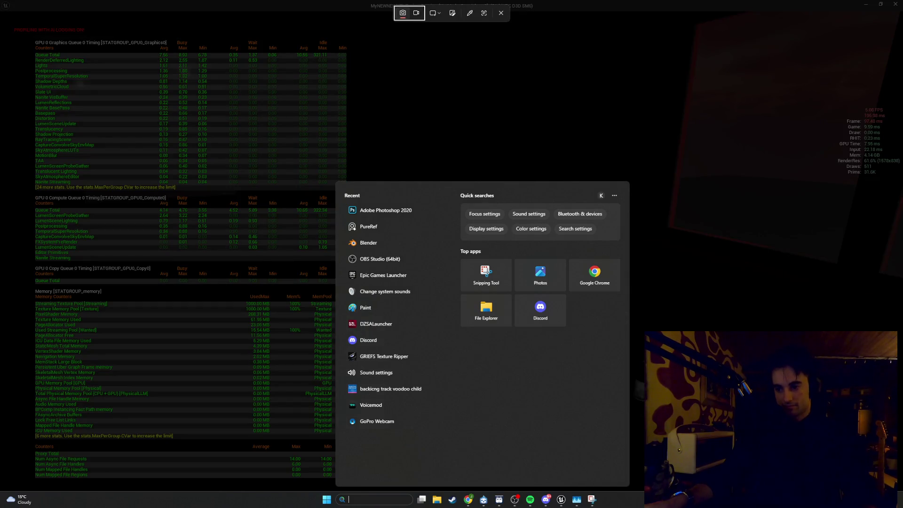
key("Escape")
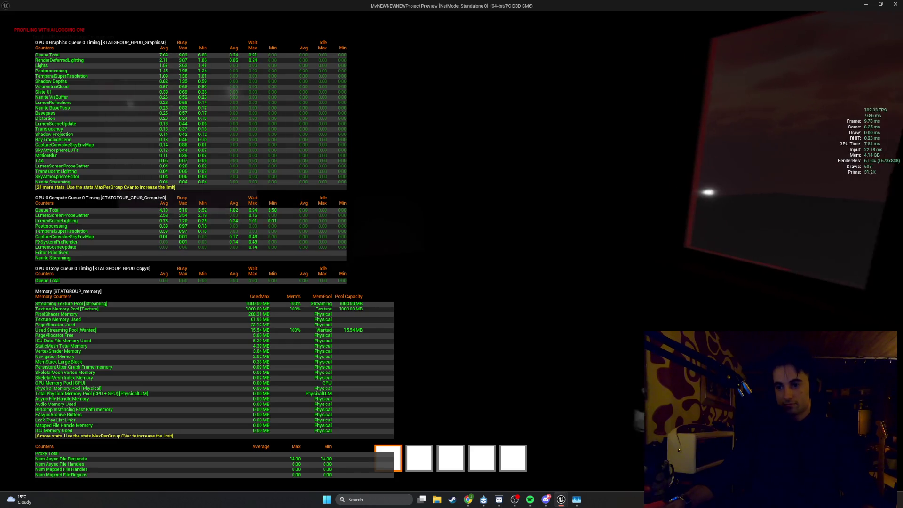
key("super+shift+s")
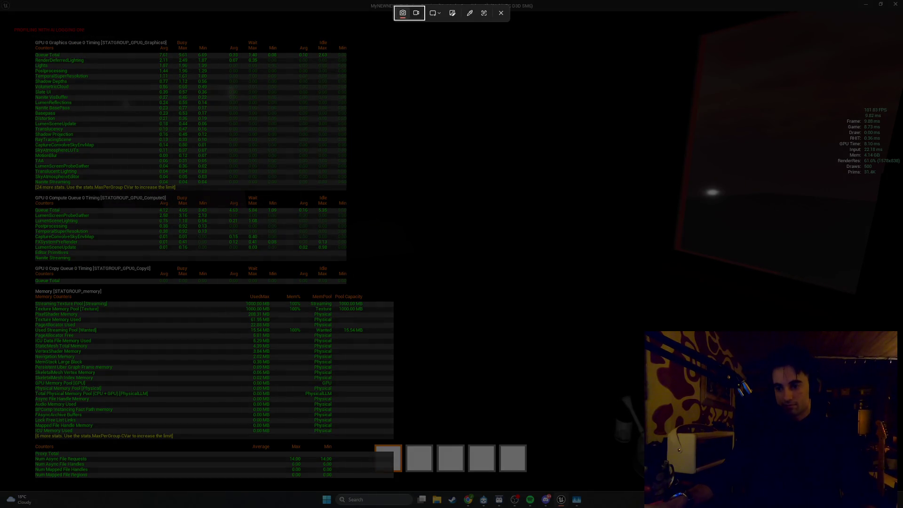
key("Escape")
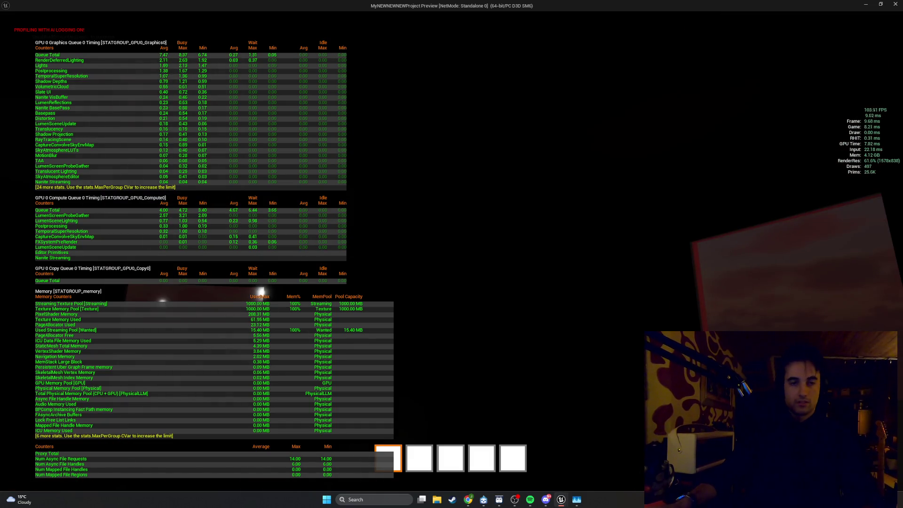
Turn off the stat fps and stat gpu overlays by recalling them from console history.
key("grave")
key("Up")
key("Up")
key("Up")
key("Up")
key("Return")
key("grave")
Turn off the stat memory and stat unit overlays, then exit the standalone game.
key("Up")
key("Up")
key("Return")
key("grave")
key("Up")
key("Up")
key("Return")
key("grave")
key("Up")
key("Up")
key("Up")
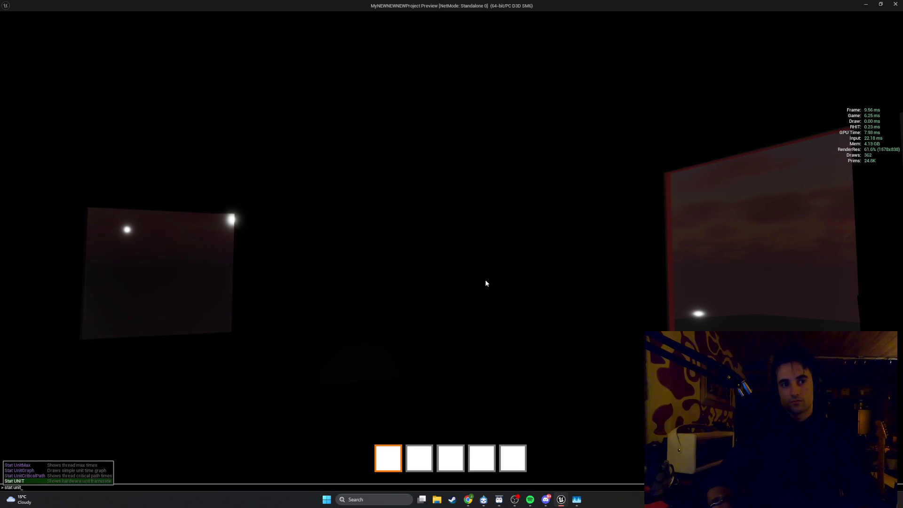
key("Return")
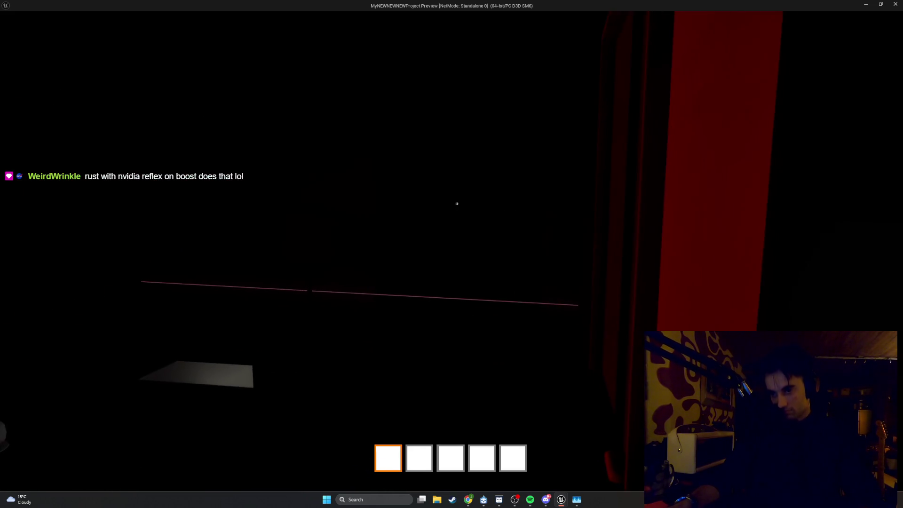
key("Escape")
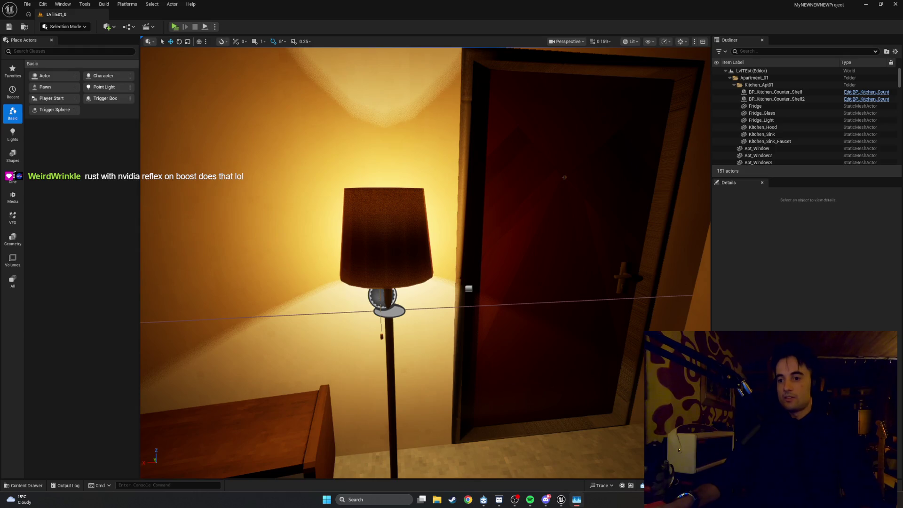
key("w")
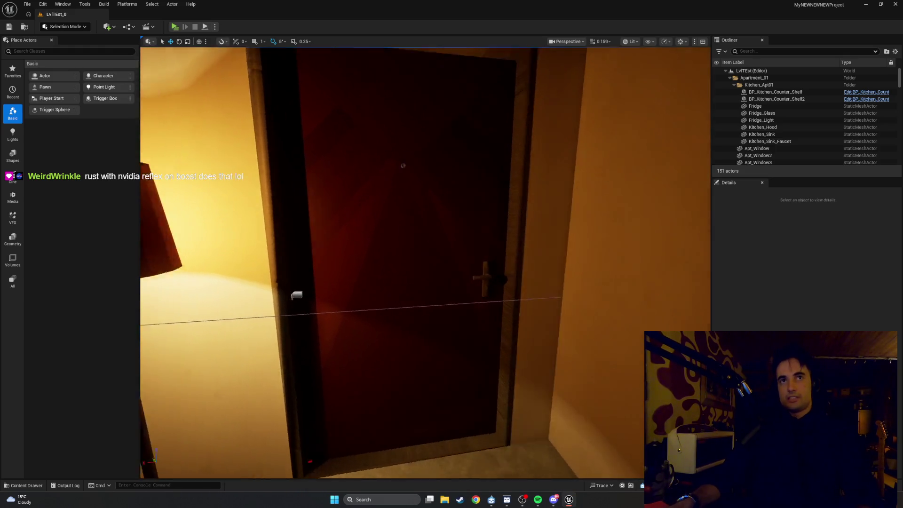
key("w")
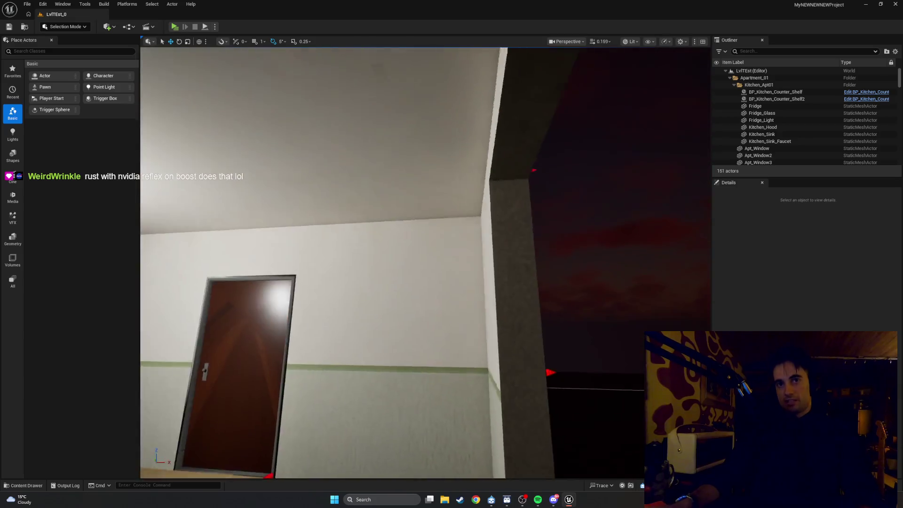
key("w")
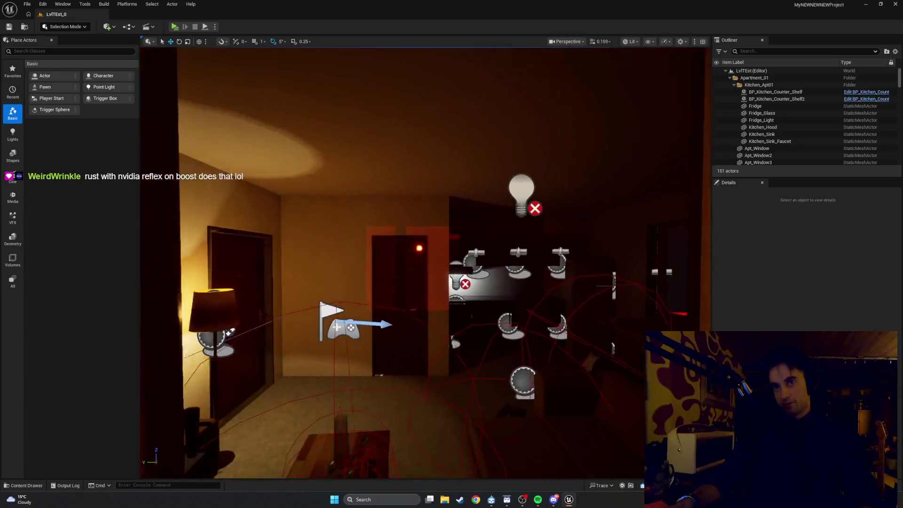
key("w")
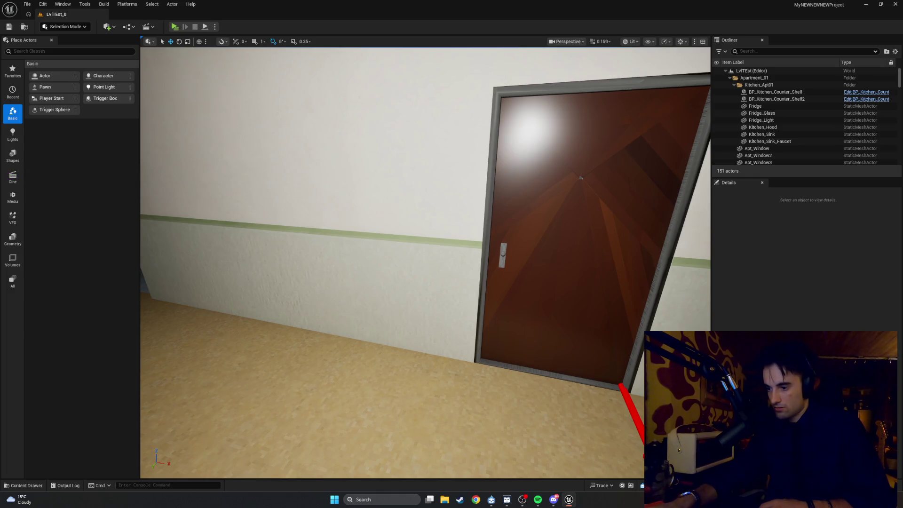
left_click(174, 26)
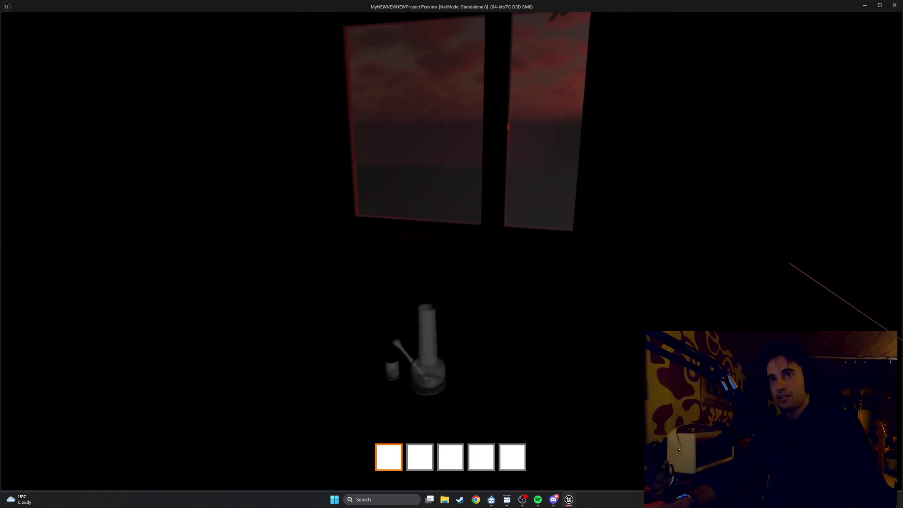
key("Escape")
scroll(442, 208, "up", 10)
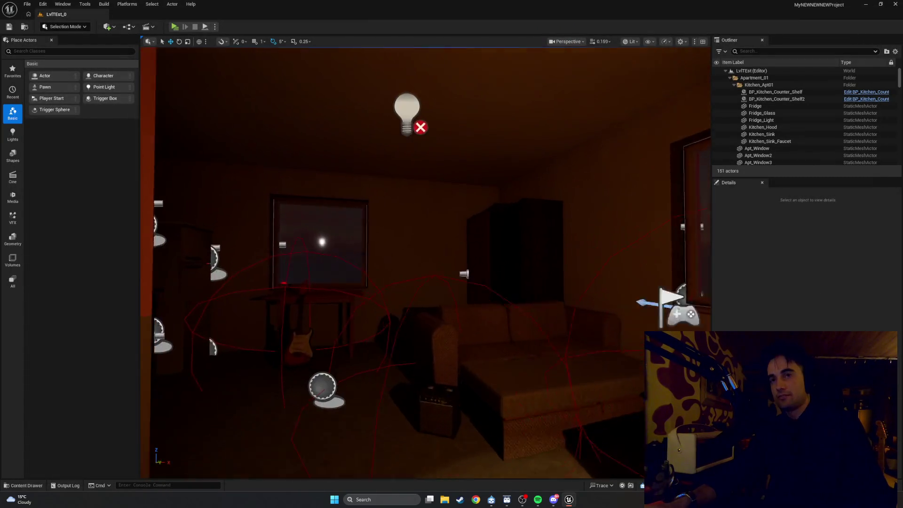